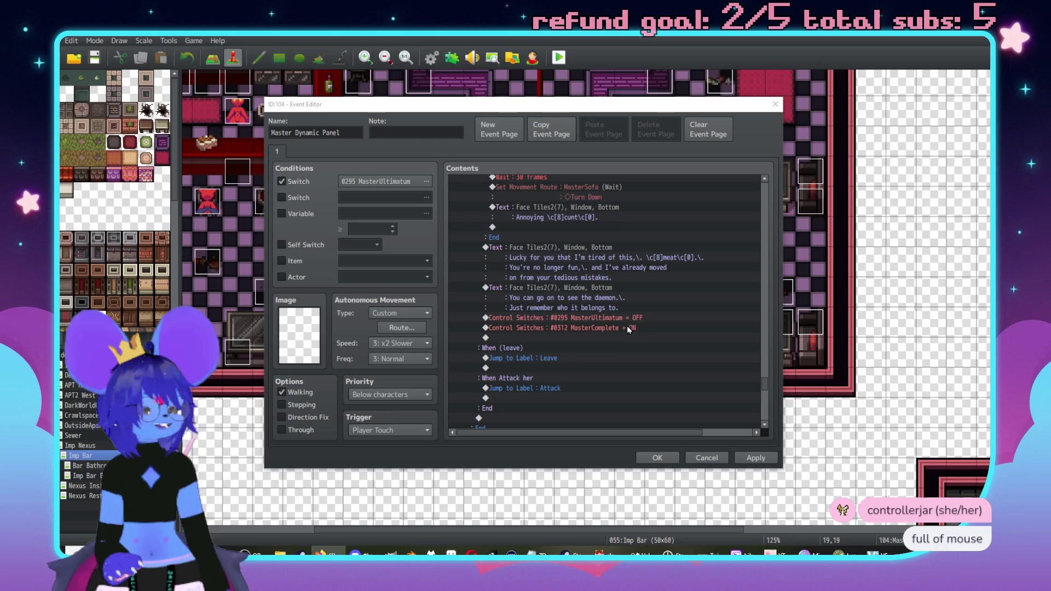
Scroll through the Master Dynamic Panel event commands to review the DiceResult = 4 branch
scroll(581, 373, "down", 2)
scroll(568, 329, "down", 3)
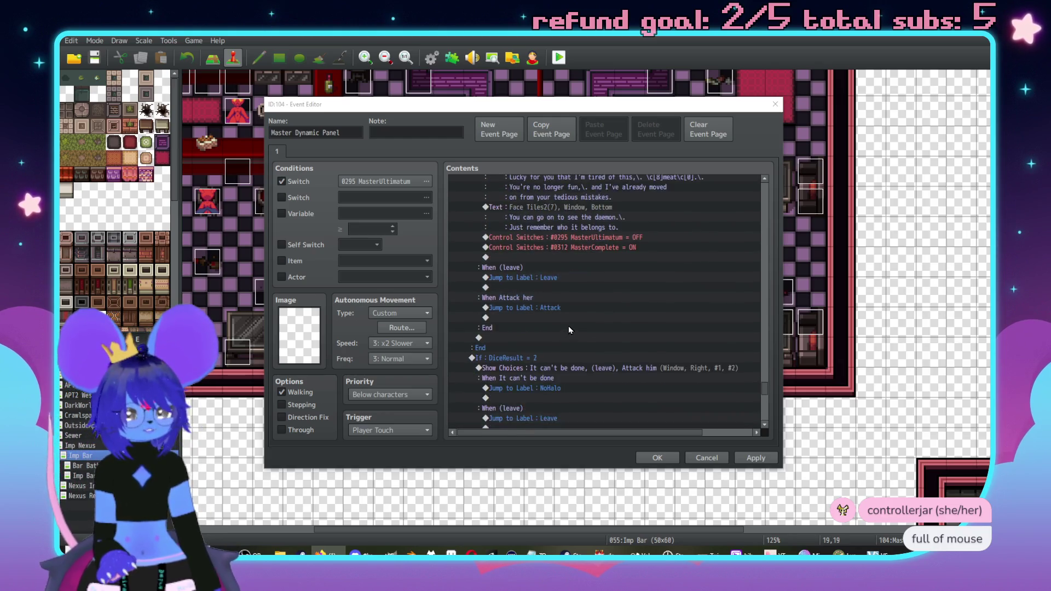
scroll(558, 325, "up", 5)
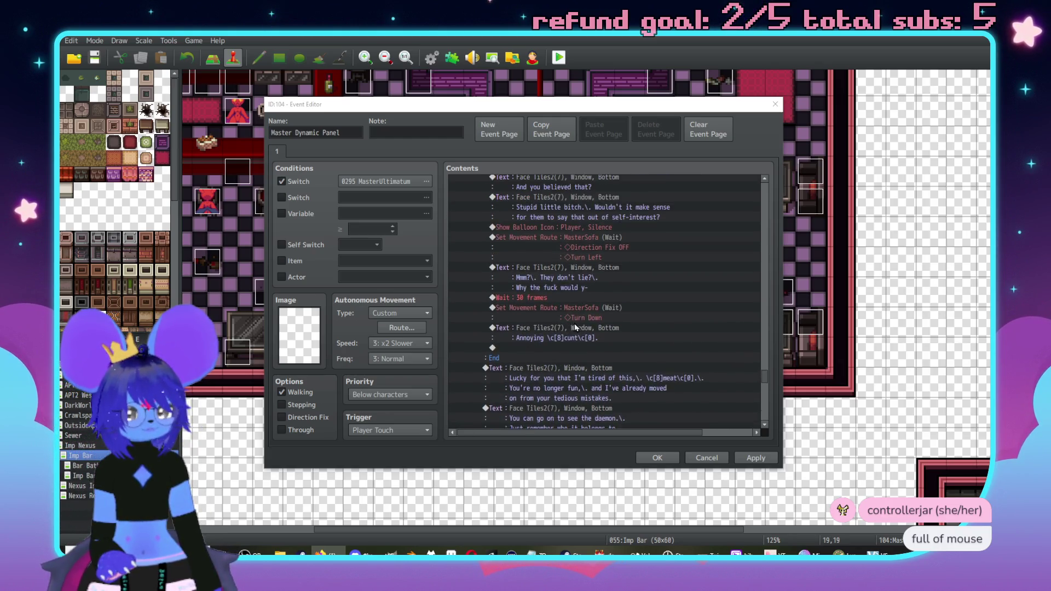
scroll(561, 314, "up", 6)
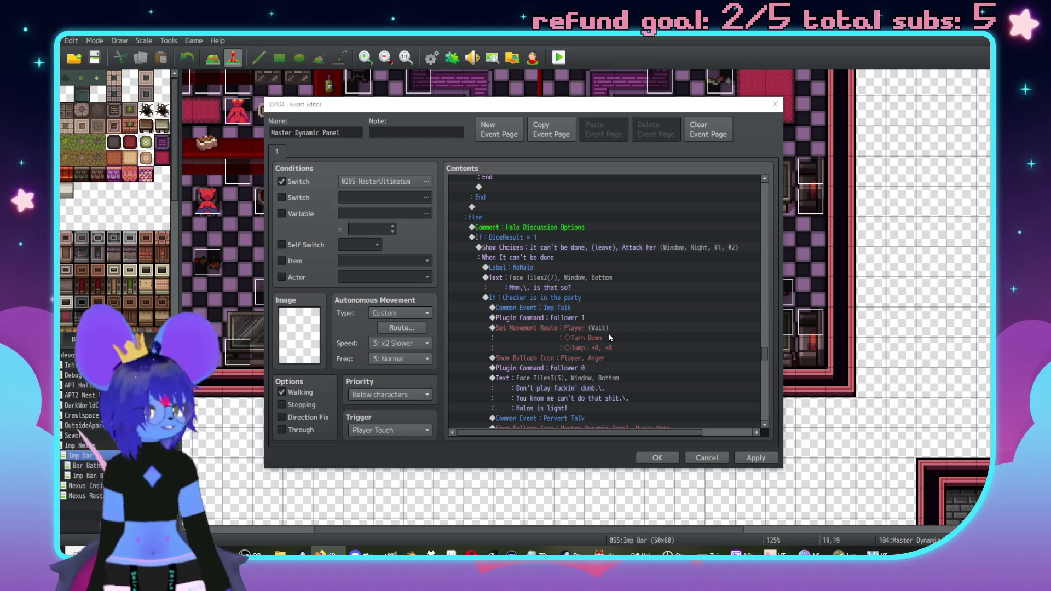
scroll(603, 295, "up", 10)
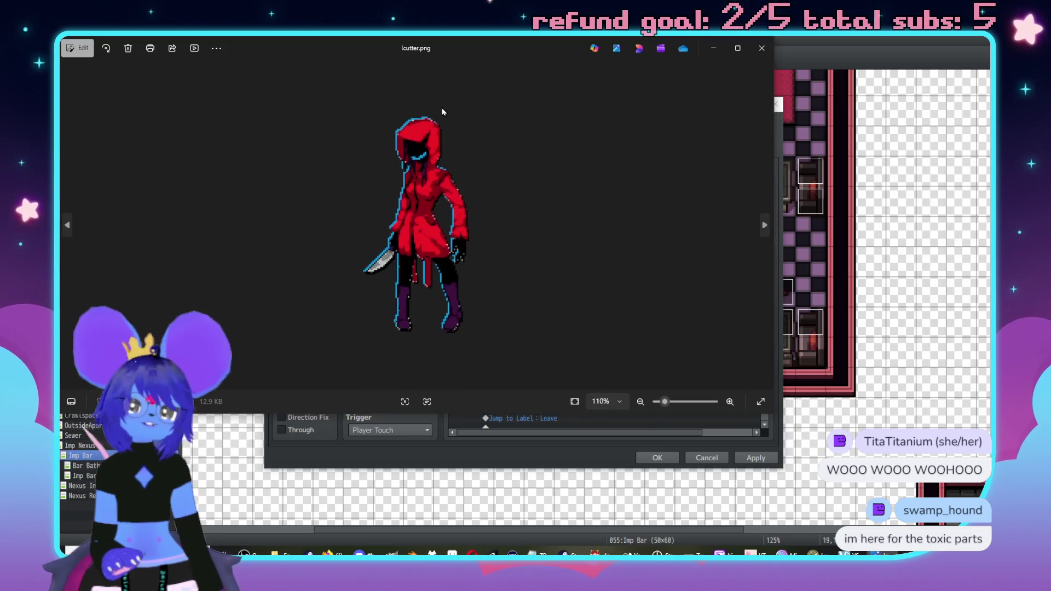
Zoom the cutter.png image, then shrink and reposition its Photos window to reveal the editor
scroll(448, 126, "up", 3)
scroll(464, 87, "down", 1)
left_click_drag(435, 55, 423, 45)
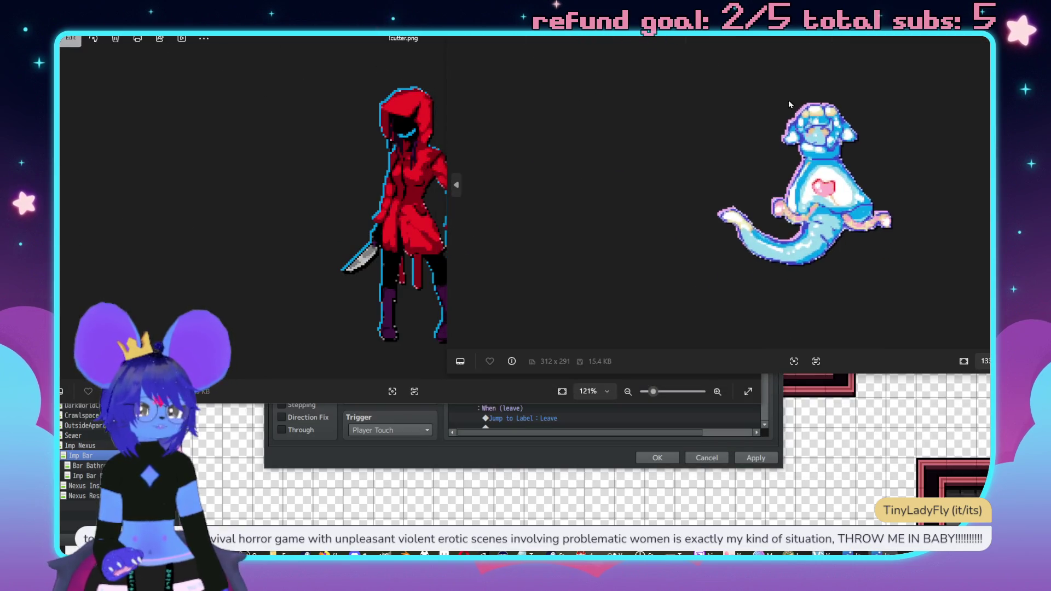
left_click_drag(777, 246, 502, 291)
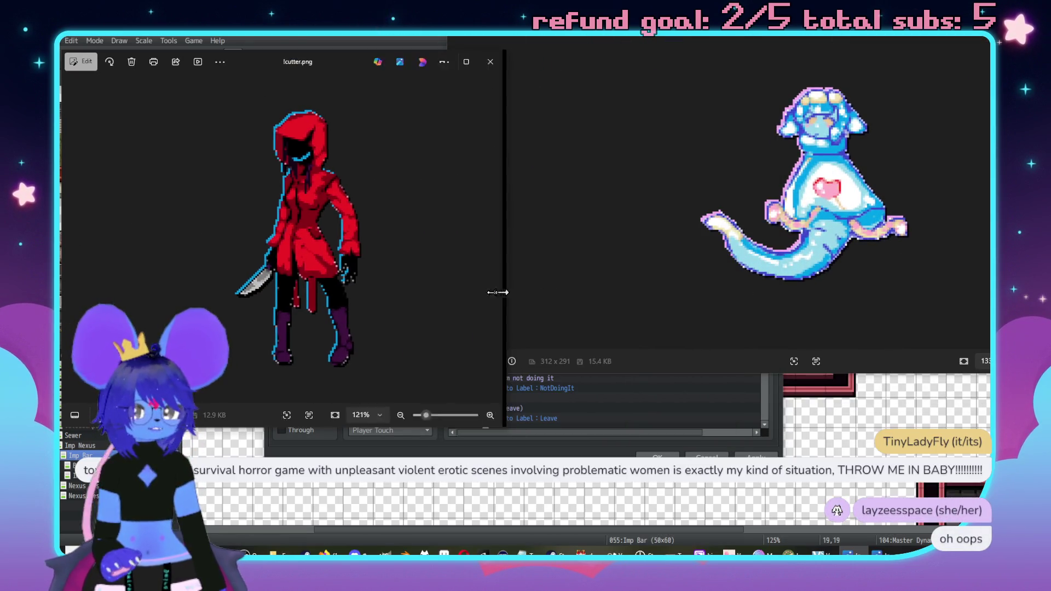
mouse_move(328, 62)
left_mouse_down()
mouse_move(442, 75)
mouse_move(497, 54)
left_mouse_up()
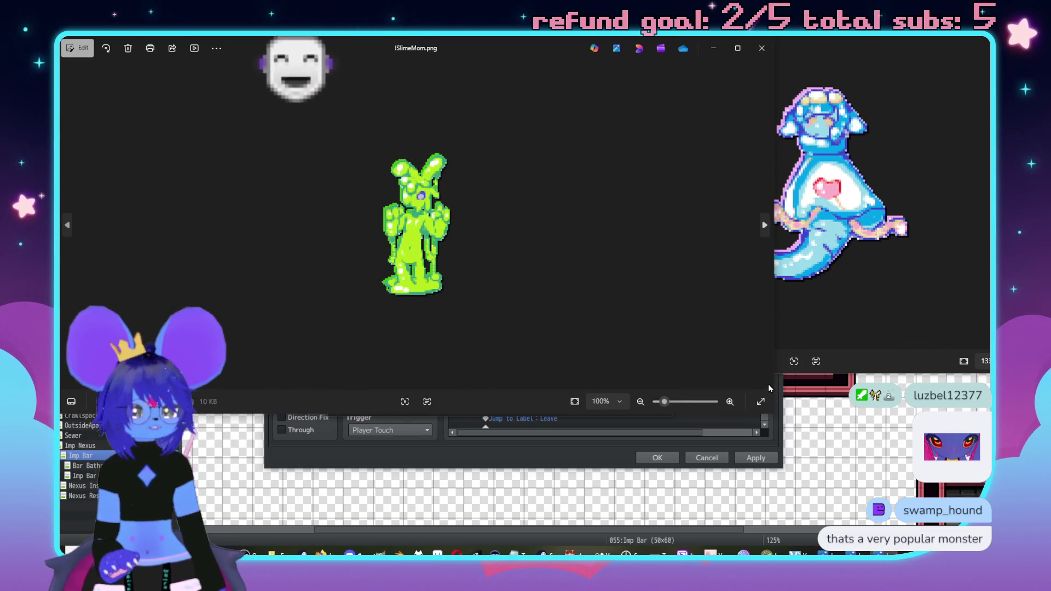
Shrink and spread out the SlimeMom, spiralqueen, cutter and turnkey neophyte sprite windows
mouse_move(773, 414)
left_mouse_down()
mouse_move(340, 351)
mouse_move(319, 304)
left_mouse_up()
mouse_move(181, 47)
left_mouse_down()
mouse_move(852, 296)
mouse_move(841, 296)
left_mouse_up()
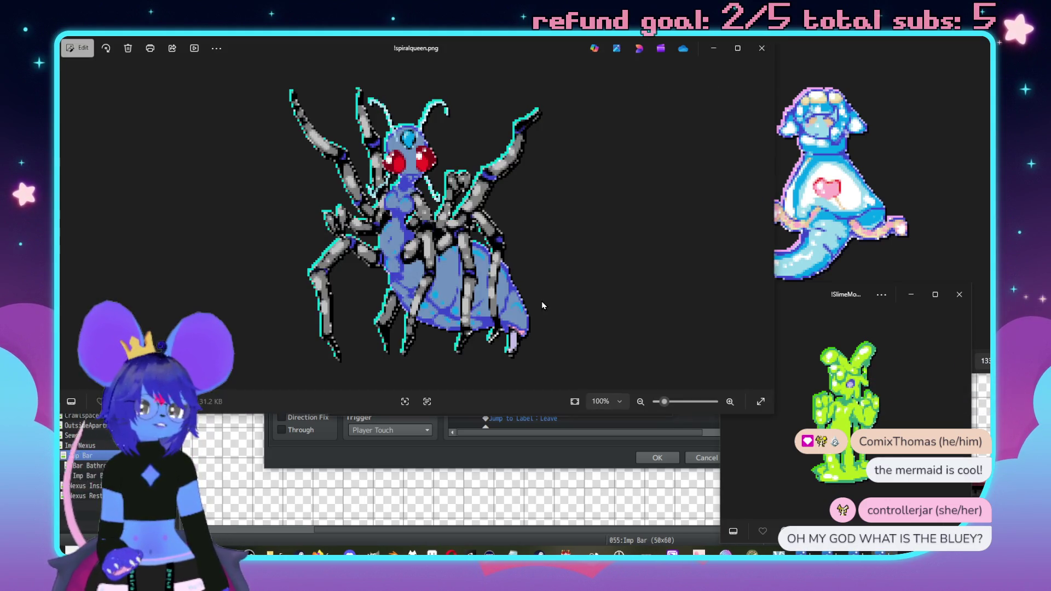
mouse_move(775, 417)
left_mouse_down()
mouse_move(438, 351)
mouse_move(463, 367)
left_mouse_up()
mouse_move(269, 48)
left_mouse_down()
mouse_move(556, 227)
mouse_move(563, 194)
left_mouse_up()
left_click_drag(495, 57, 224, 55)
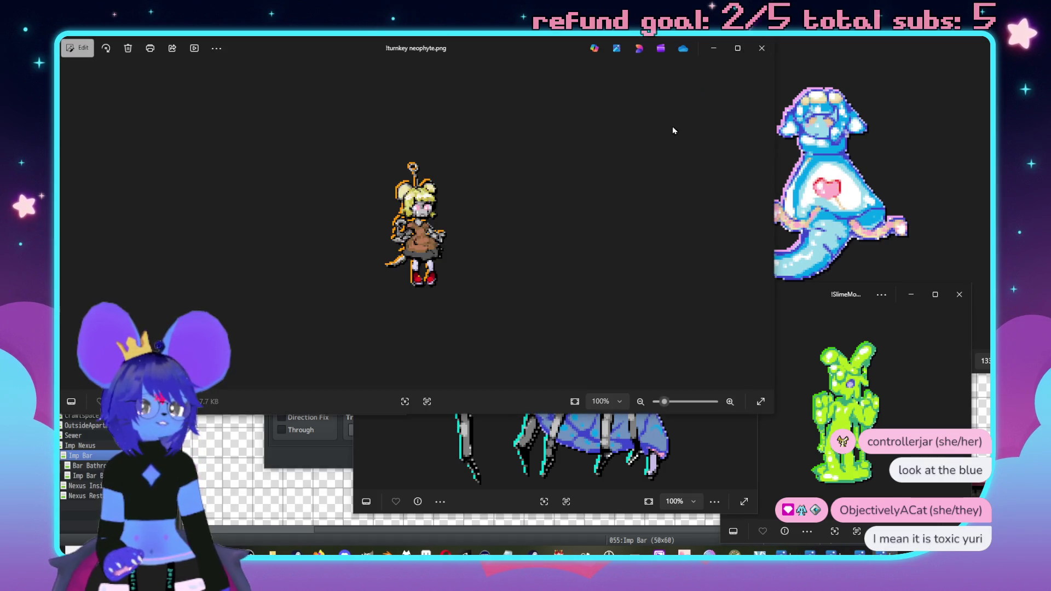
mouse_move(773, 412)
left_mouse_down()
mouse_move(345, 353)
mouse_move(284, 305)
mouse_move(284, 293)
left_mouse_up()
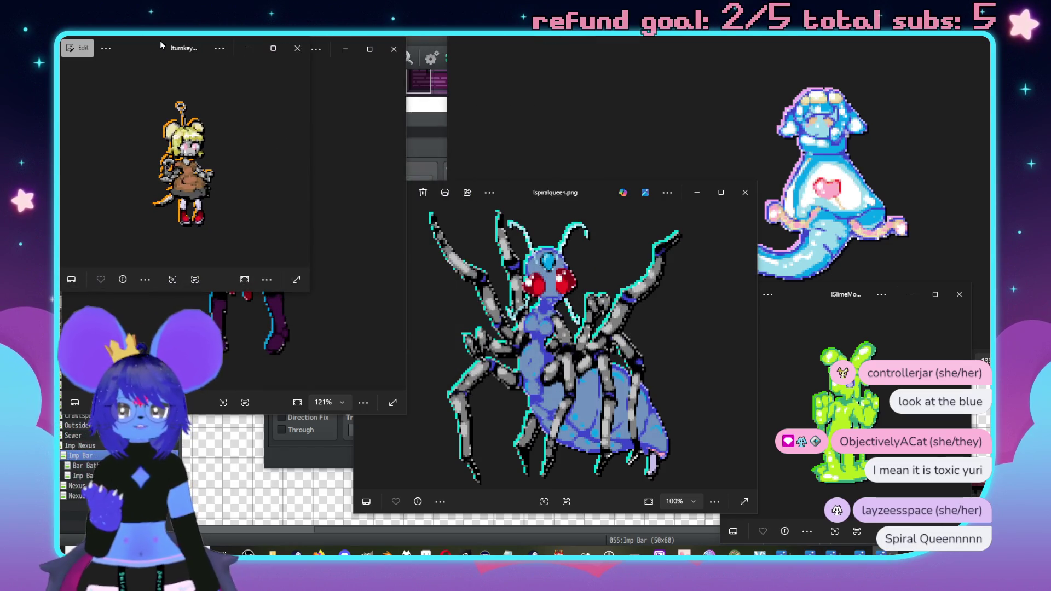
mouse_move(147, 49)
left_mouse_down()
mouse_move(631, 91)
mouse_move(339, 86)
mouse_move(737, 101)
mouse_move(715, 98)
left_mouse_up()
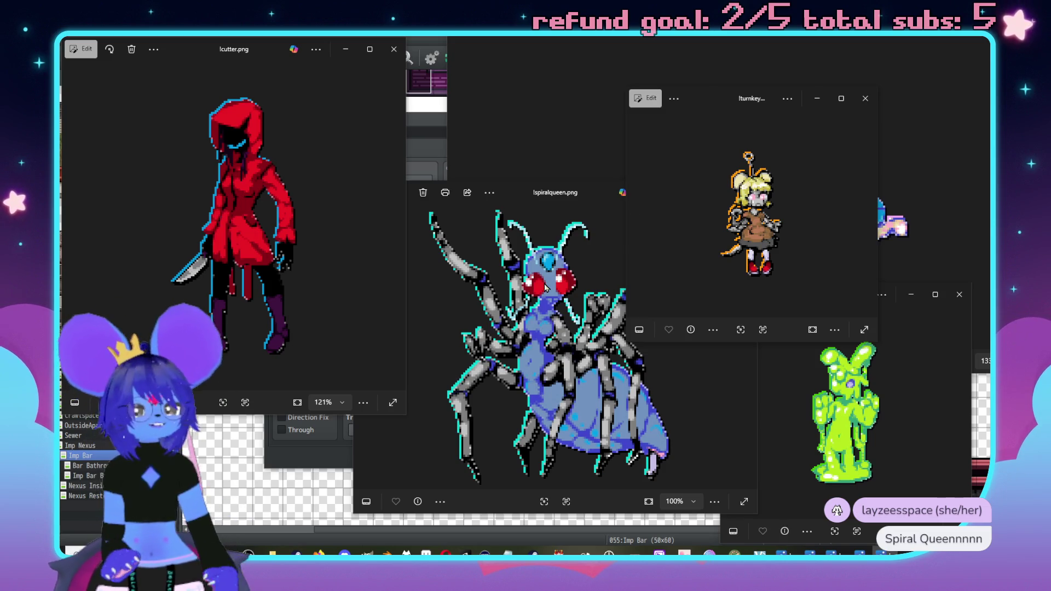
Close the spiralqueen, turnkey neophyte, SlimeMom, blue creature and cutter sprite windows
left_click(613, 235)
left_click(745, 192)
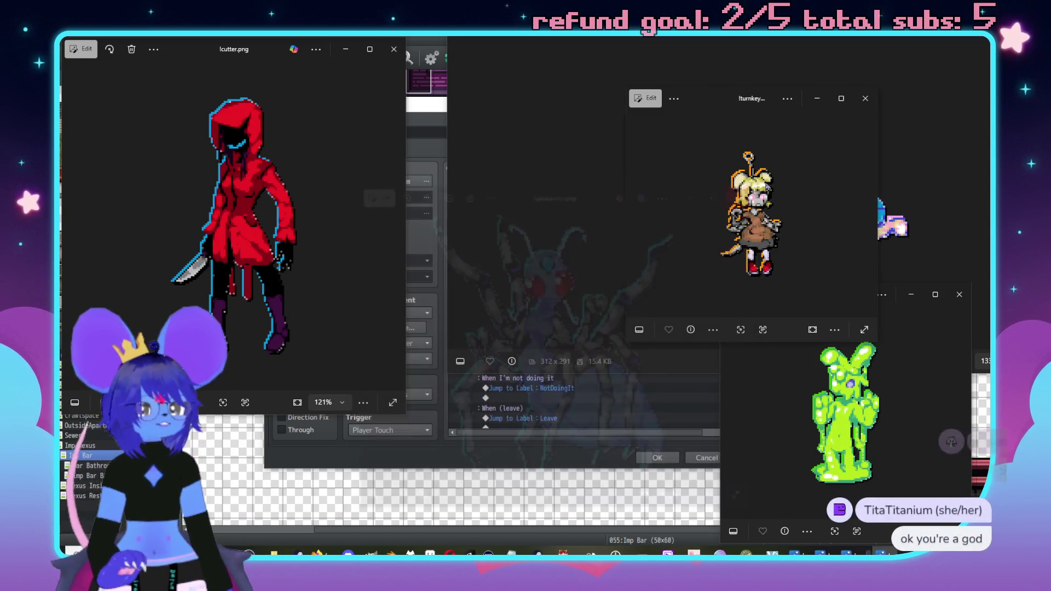
left_click(858, 111)
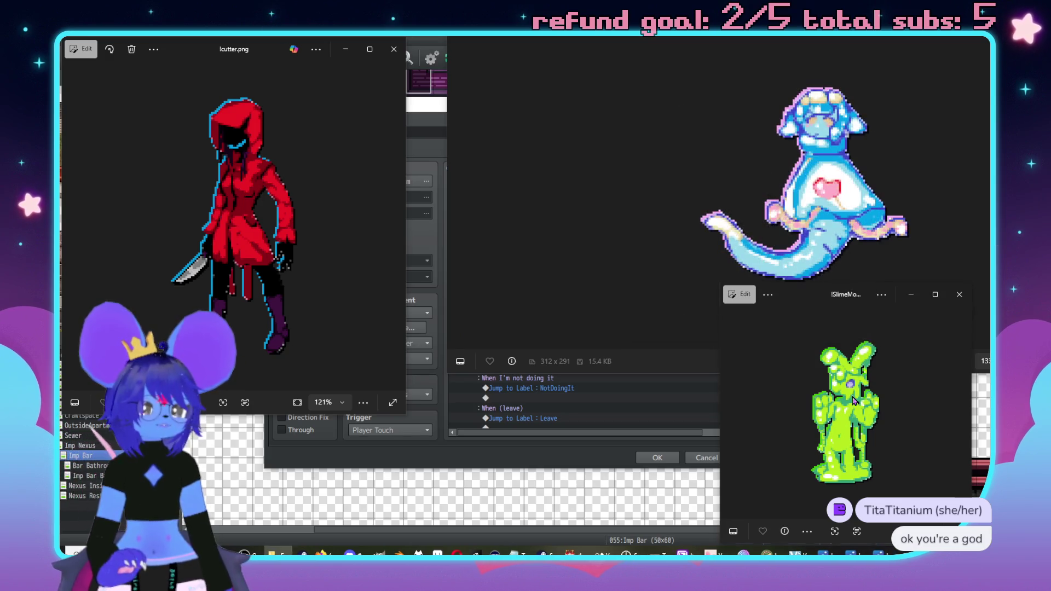
left_click(960, 295)
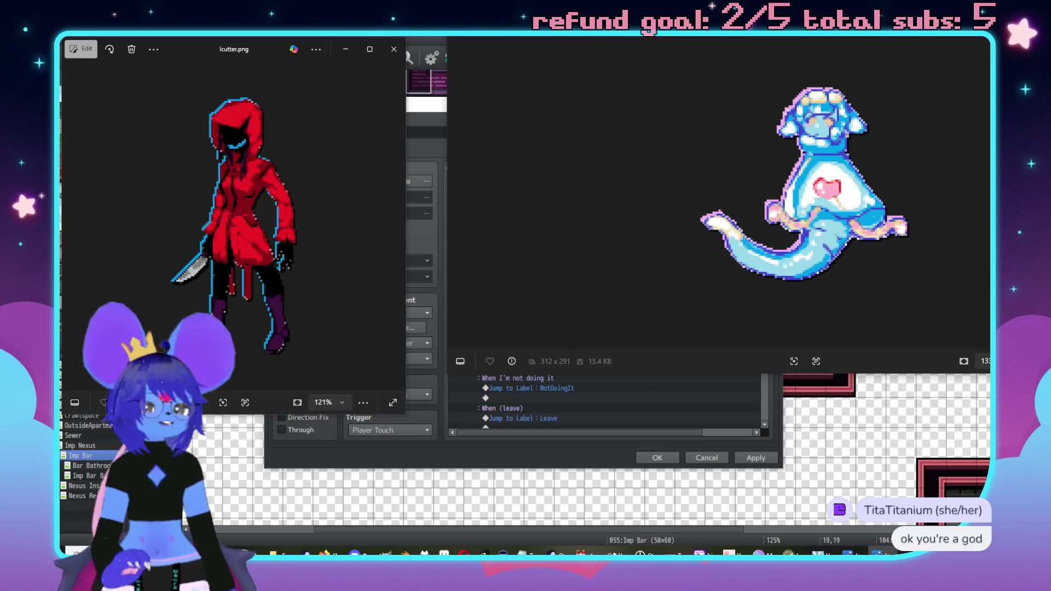
left_click(980, 24)
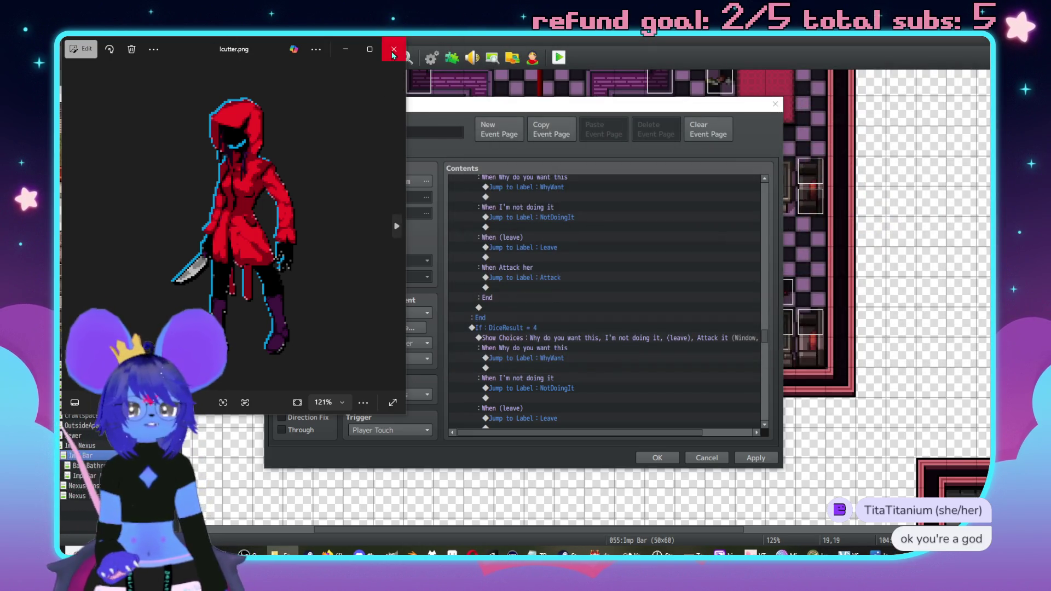
left_click(394, 50)
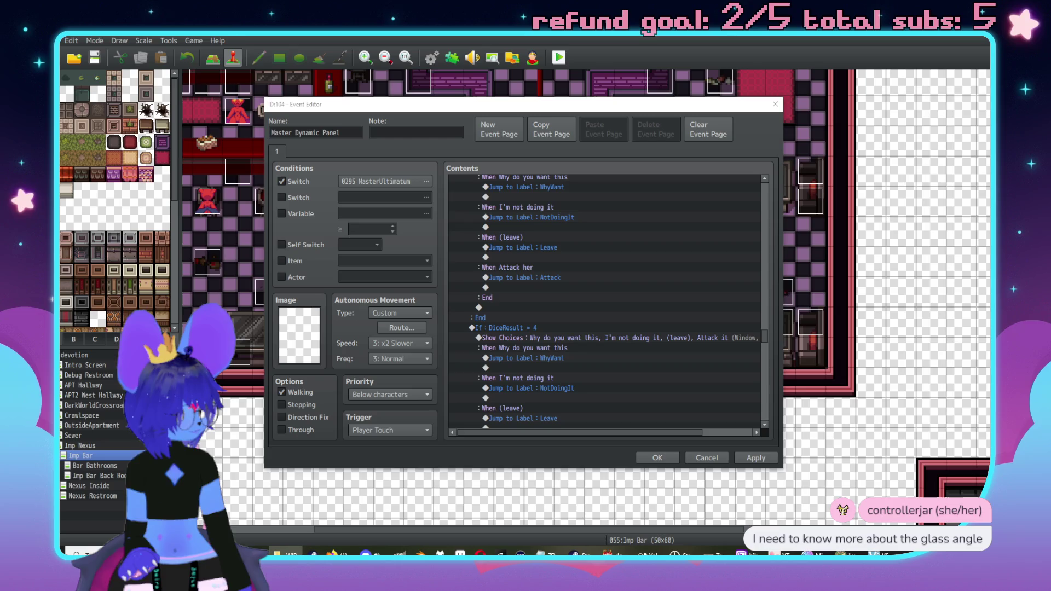
Centre the RedWalkRemake.gif viewer over the Event Editor
mouse_move(291, 52)
left_mouse_down()
mouse_move(565, 94)
mouse_move(652, 80)
mouse_move(424, 75)
left_mouse_up()
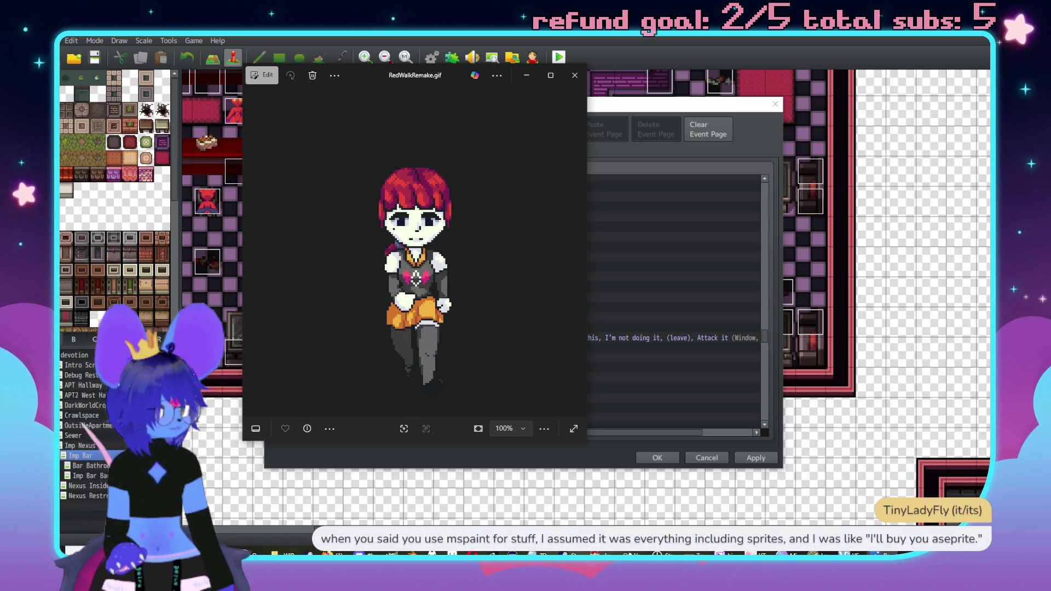
Place SluphRemakeFront.gif beside RedWalkRemake.gif to compare, then close both sprite viewers
mouse_move(243, 51)
left_mouse_down()
mouse_move(405, 71)
mouse_move(707, 69)
left_mouse_up()
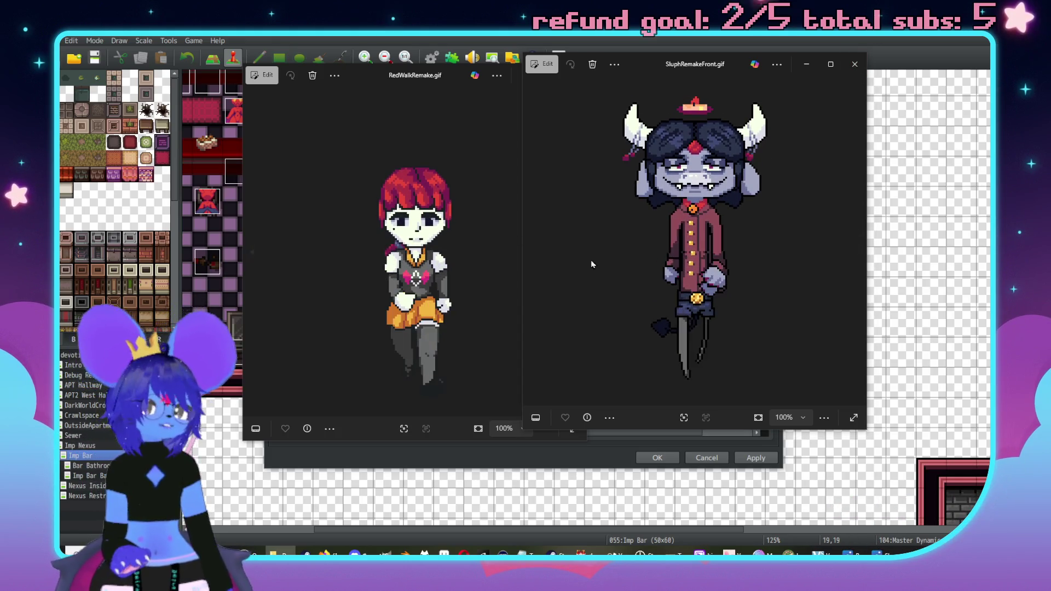
key("alt+F4")
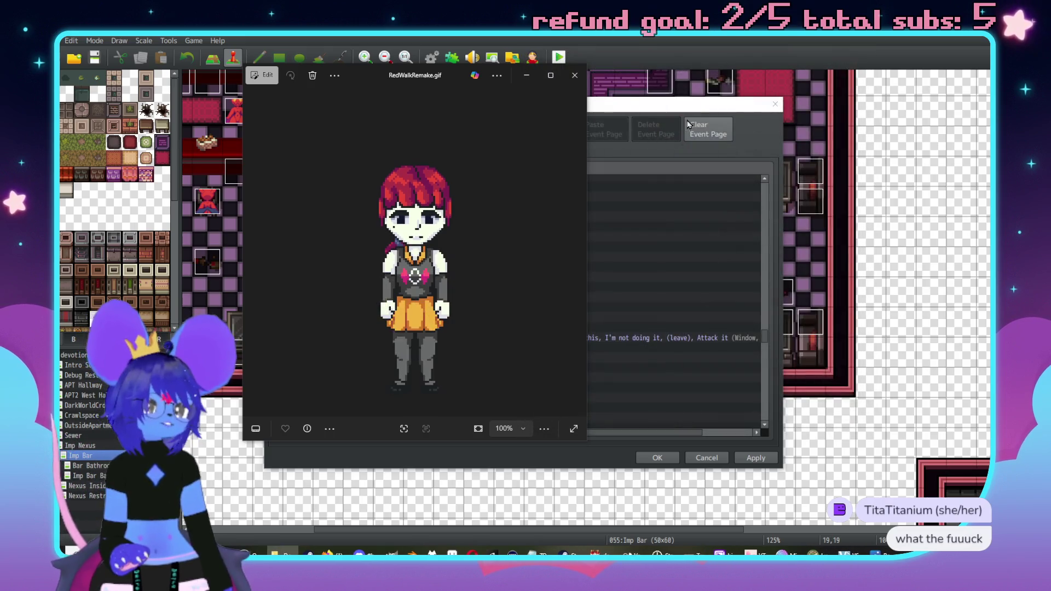
left_click(575, 75)
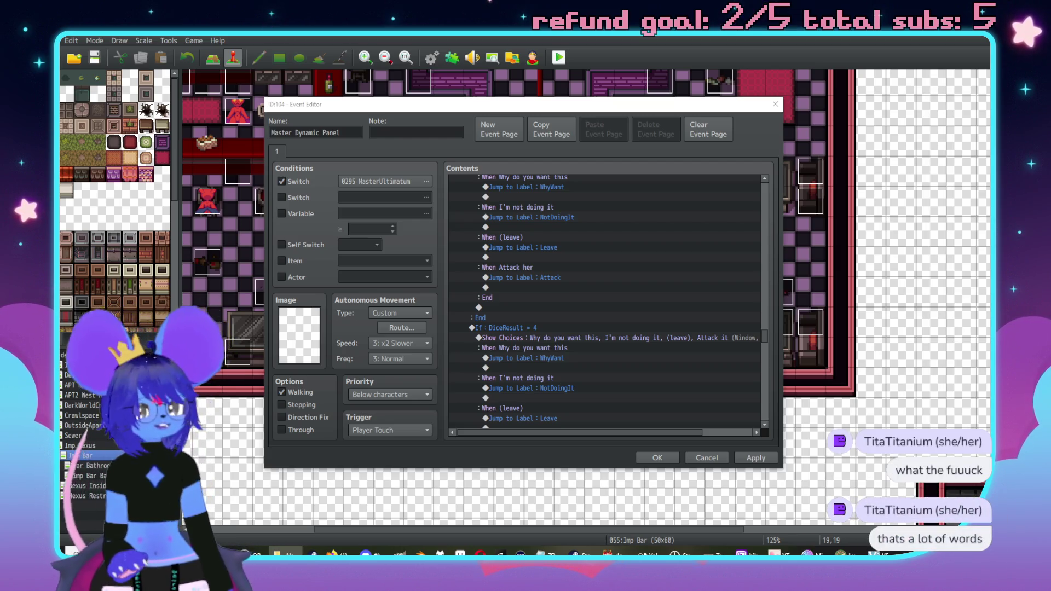
Move the carmine_small.png artwork window up and to the left
left_click_drag(431, 84, 374, 67)
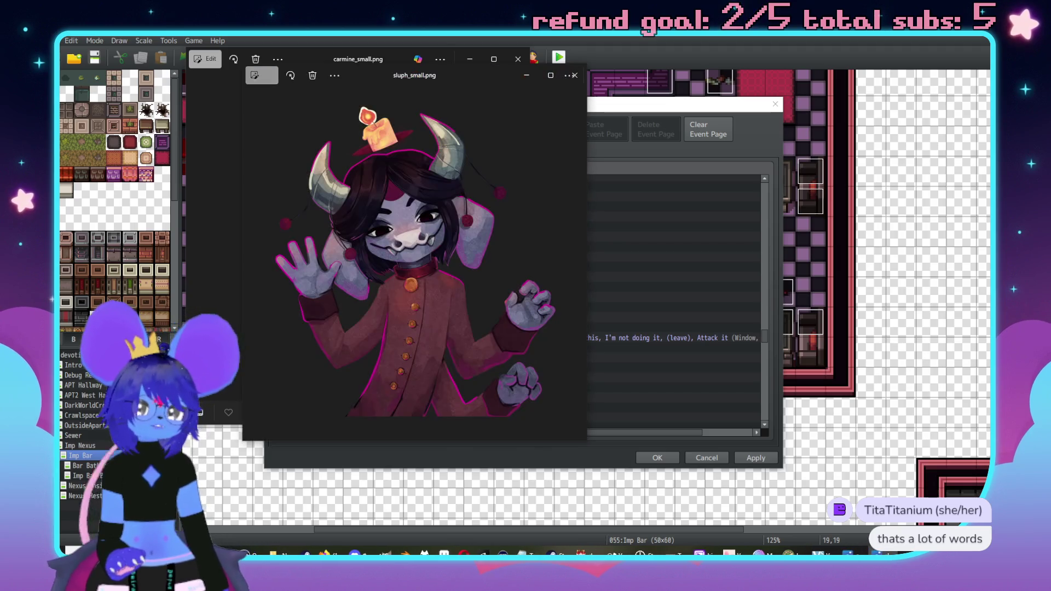
Arrange the carmine, sluph and checker3 artwork windows side by side across the screen
left_click_drag(433, 78, 633, 63)
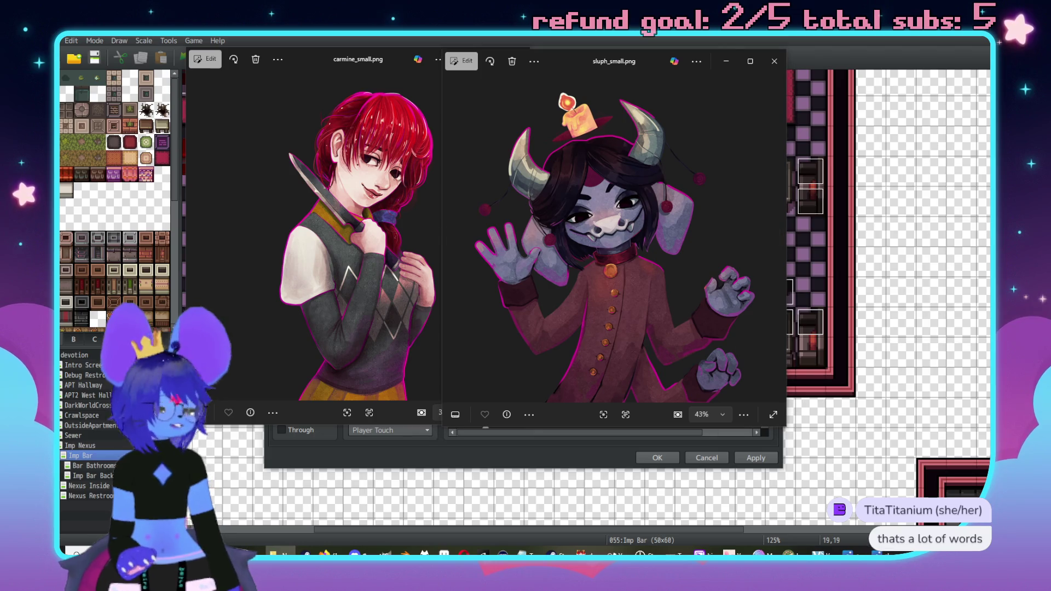
mouse_move(386, 78)
left_mouse_down()
mouse_move(573, 90)
mouse_move(862, 76)
mouse_move(848, 63)
left_mouse_up()
left_click_drag(574, 61, 558, 69)
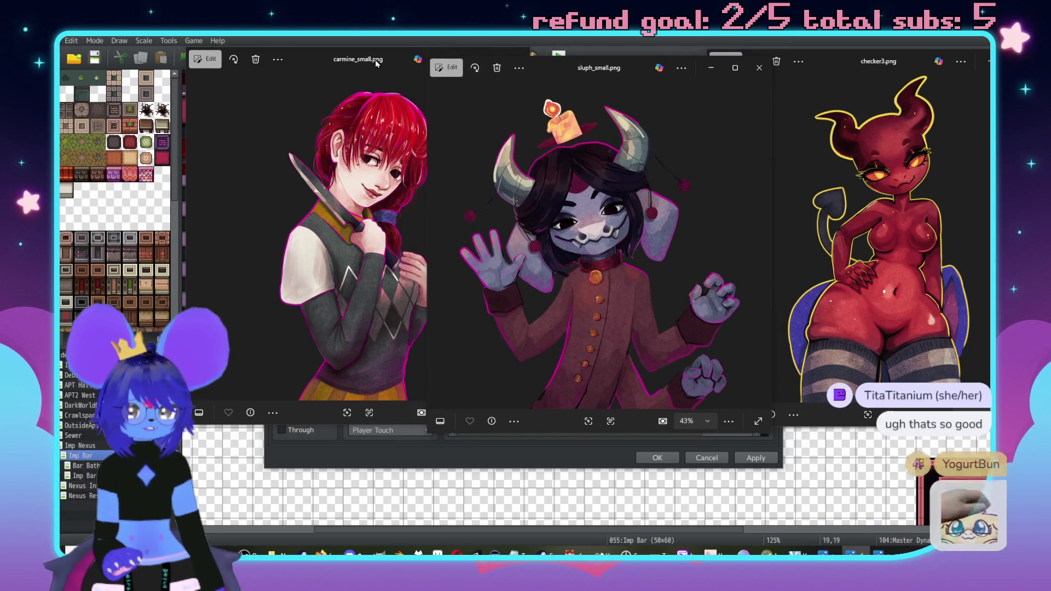
left_click_drag(293, 88, 273, 90)
left_click(624, 68)
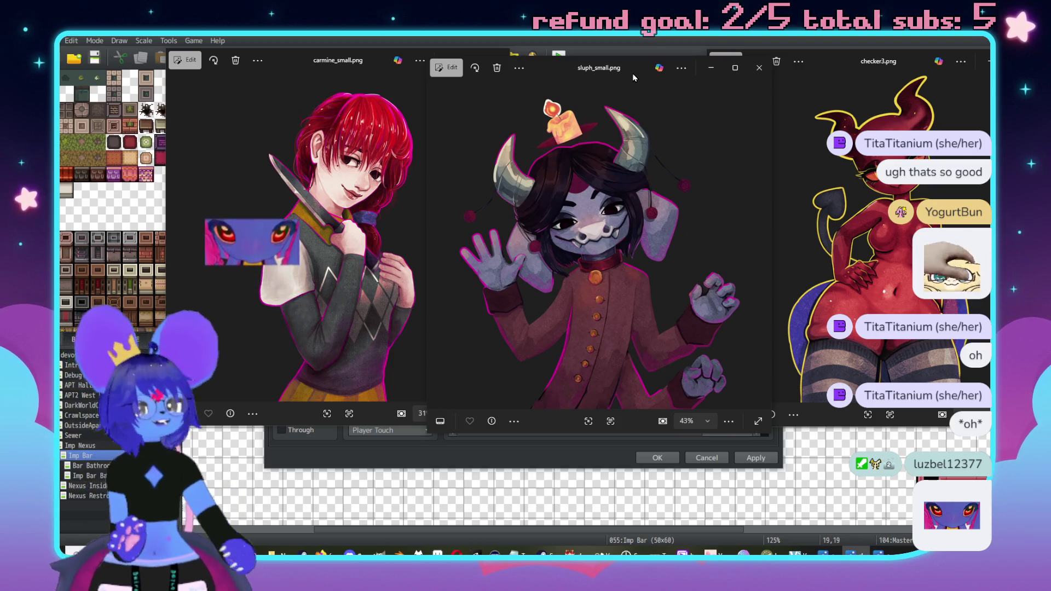
left_click(333, 61)
mouse_move(333, 61)
left_mouse_down()
mouse_move(236, 57)
mouse_move(252, 63)
left_mouse_up()
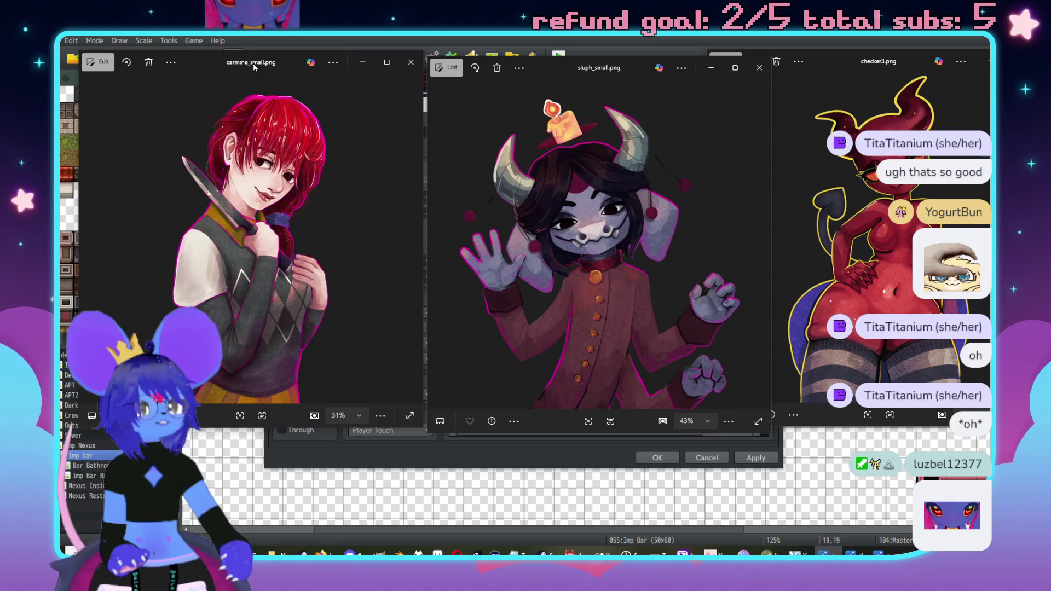
left_click_drag(616, 72, 531, 76)
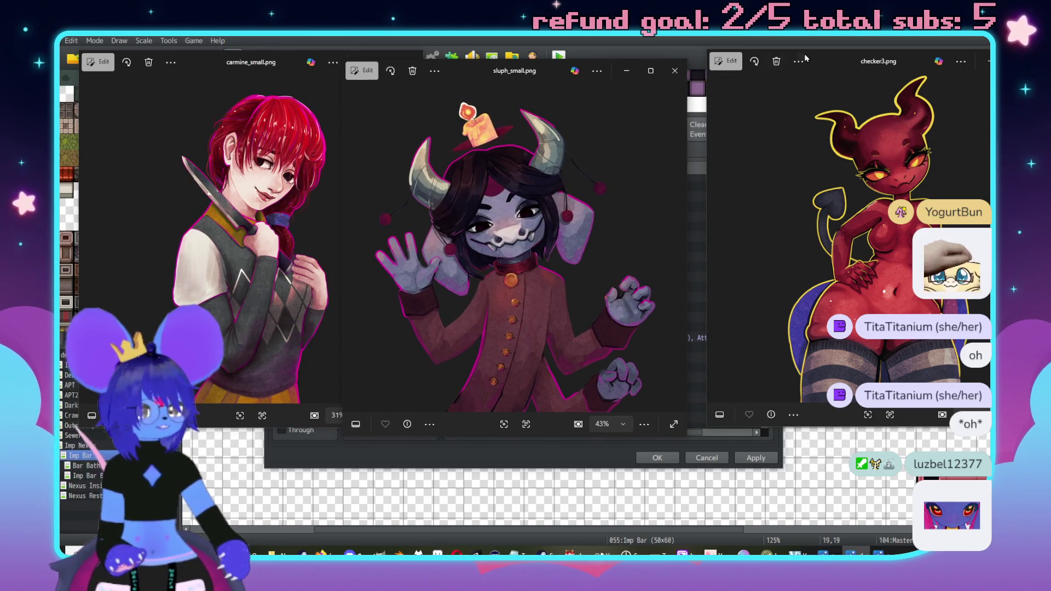
left_click_drag(826, 65, 795, 73)
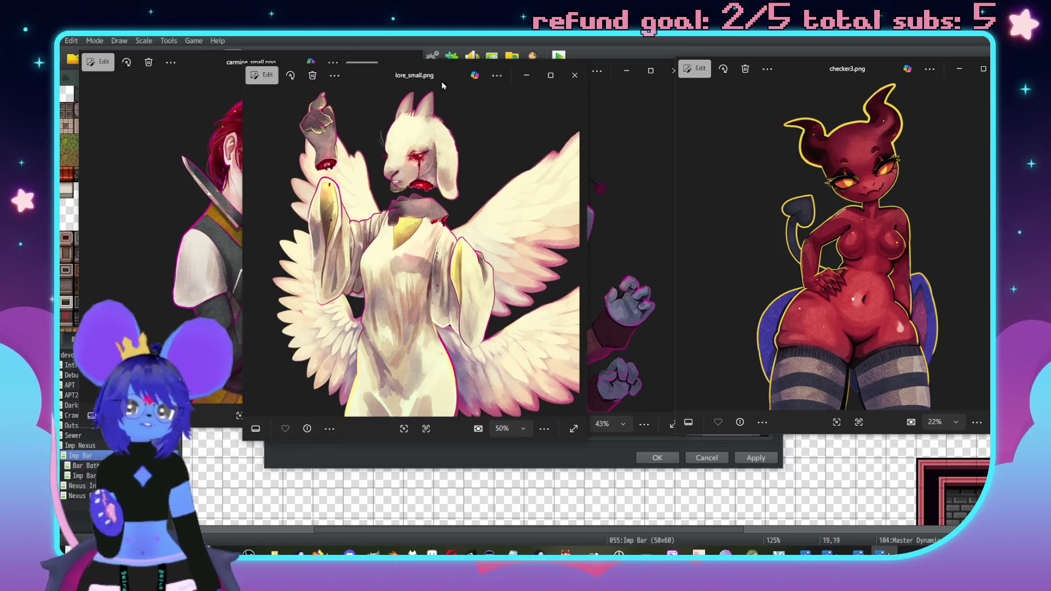
Move and enlarge lore_small.png, then close lore_small, checker3 and sluph_small images
mouse_move(432, 75)
left_mouse_down()
mouse_move(544, 104)
mouse_move(635, 104)
mouse_move(569, 105)
left_mouse_up()
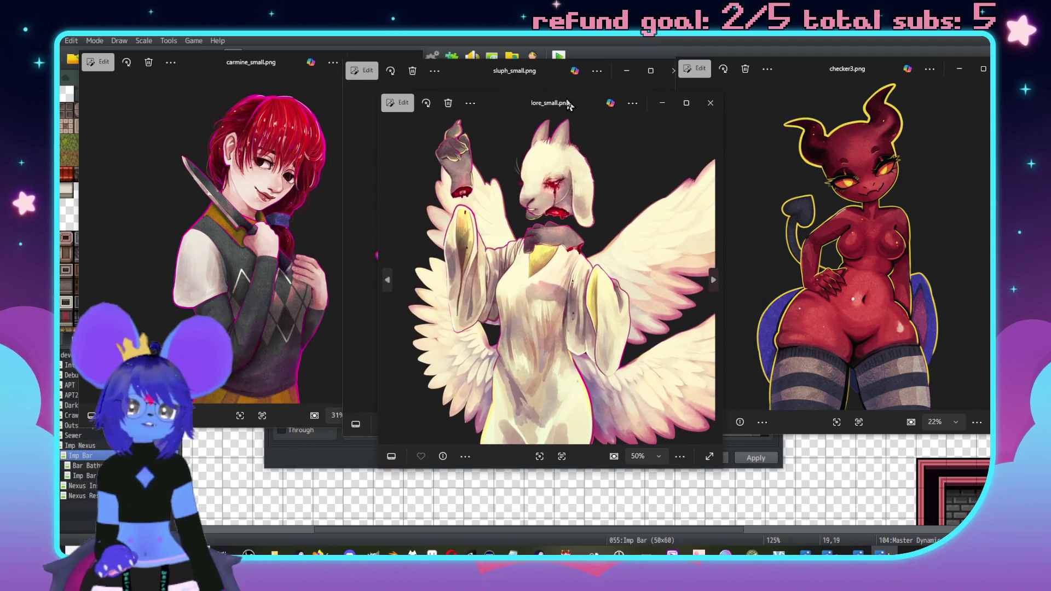
left_click_drag(721, 469, 761, 480)
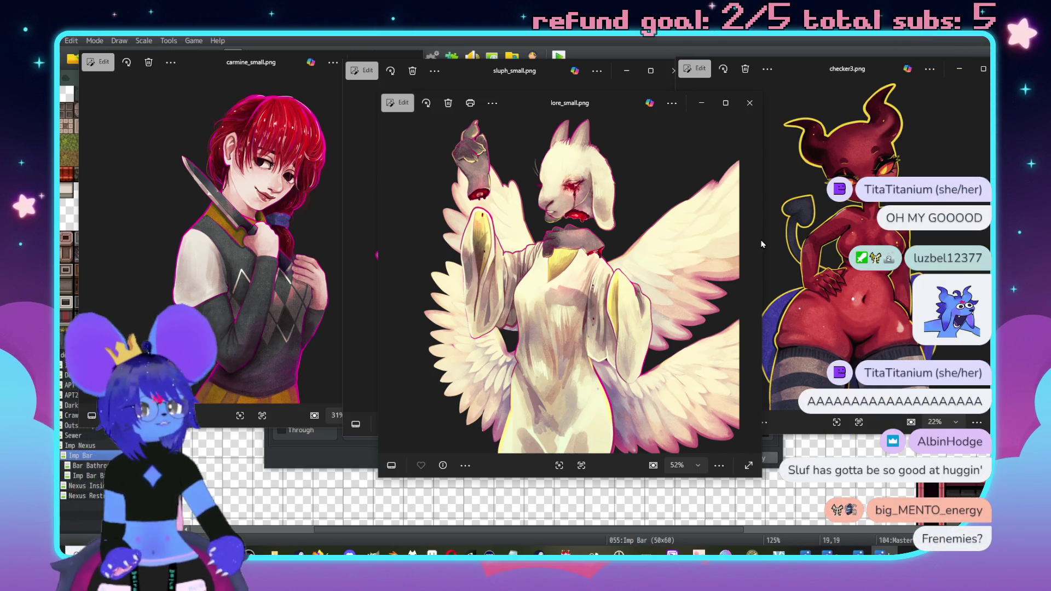
left_click(749, 103)
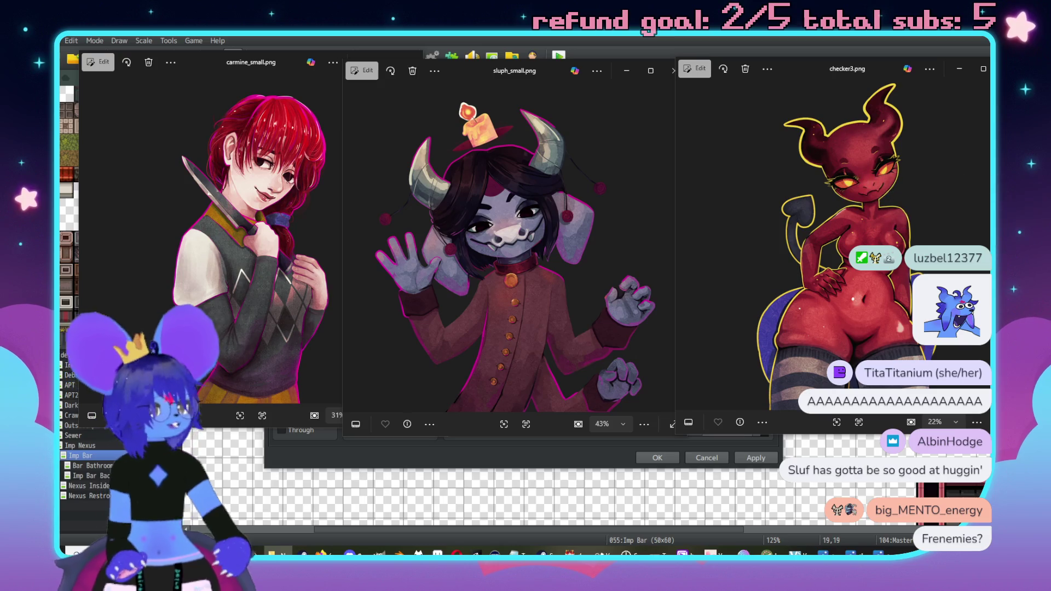
left_click(1007, 68)
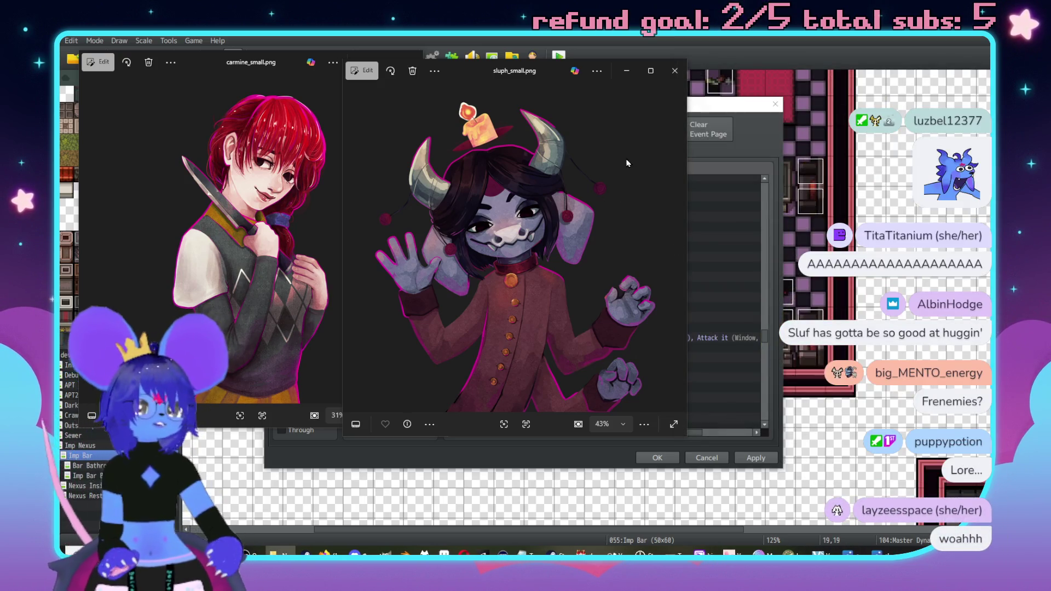
left_click(673, 76)
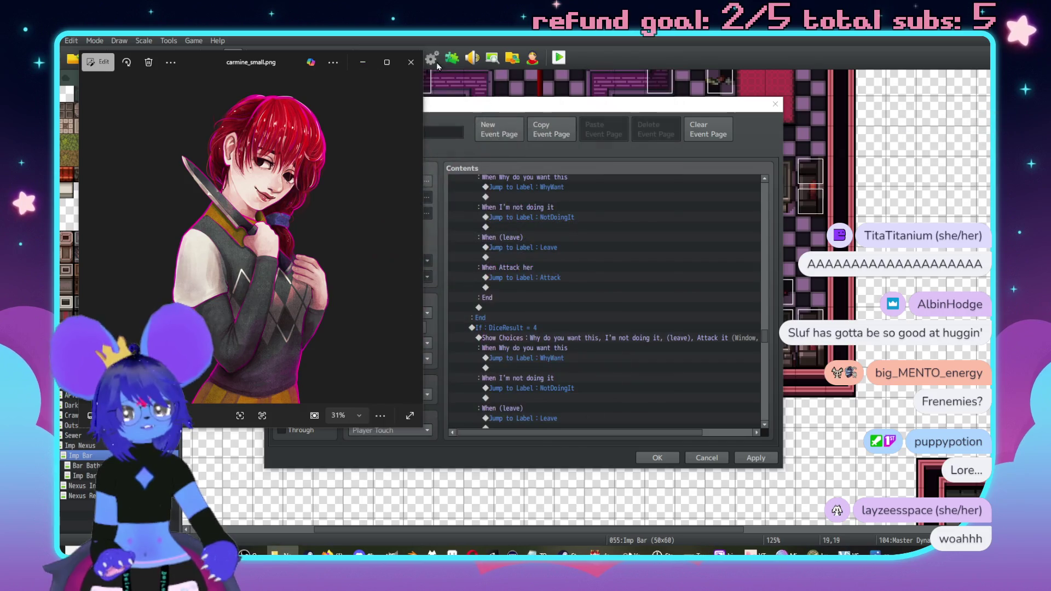
Close carmine_small.png and move the Sluph.png image window toward the centre-right
left_click(412, 62)
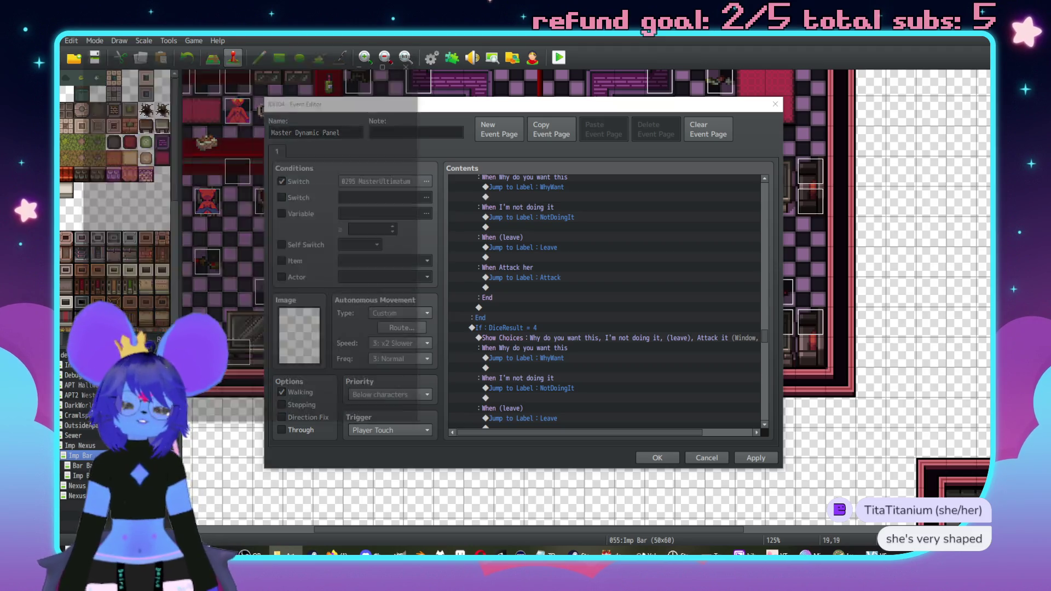
left_click_drag(268, 71, 554, 73)
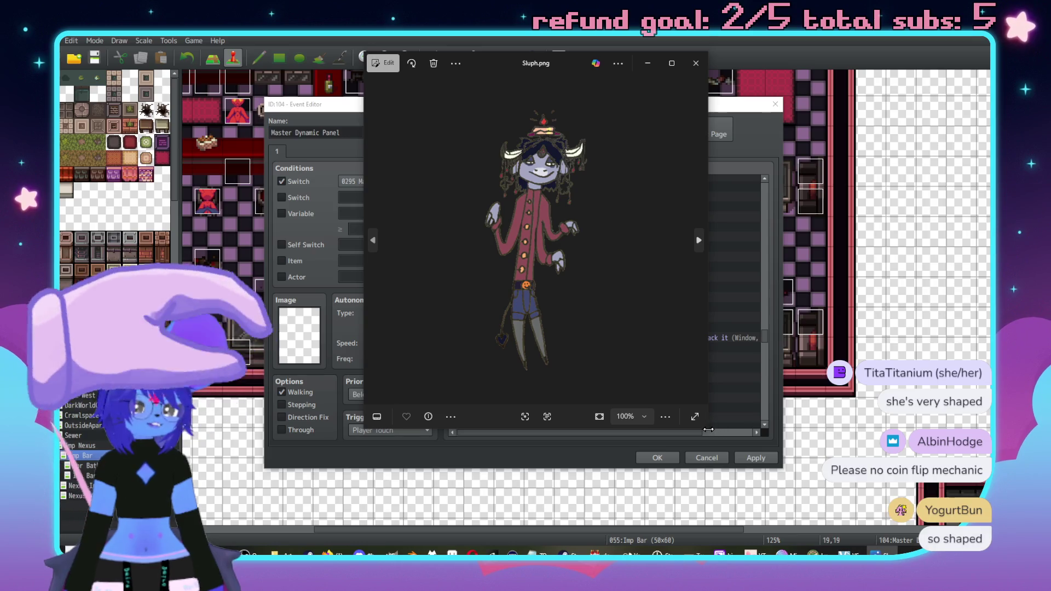
Enlarge and zoom Sluph.png, close it and Concept Sluph.png, then zoom flitterslit.png
left_click_drag(708, 427, 893, 523)
scroll(718, 323, "up", 5)
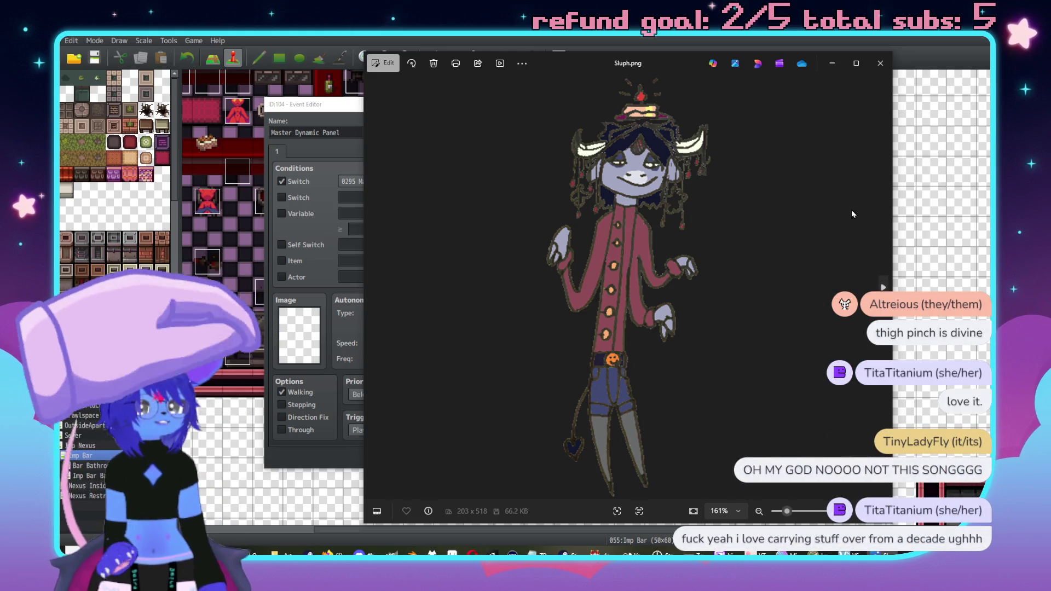
left_click(880, 63)
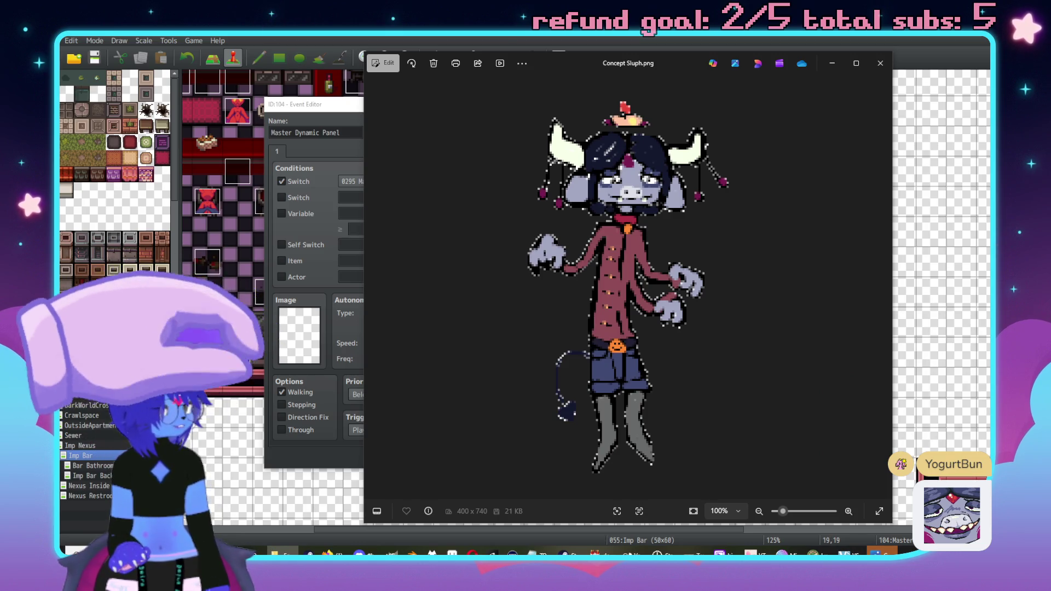
left_click(876, 61)
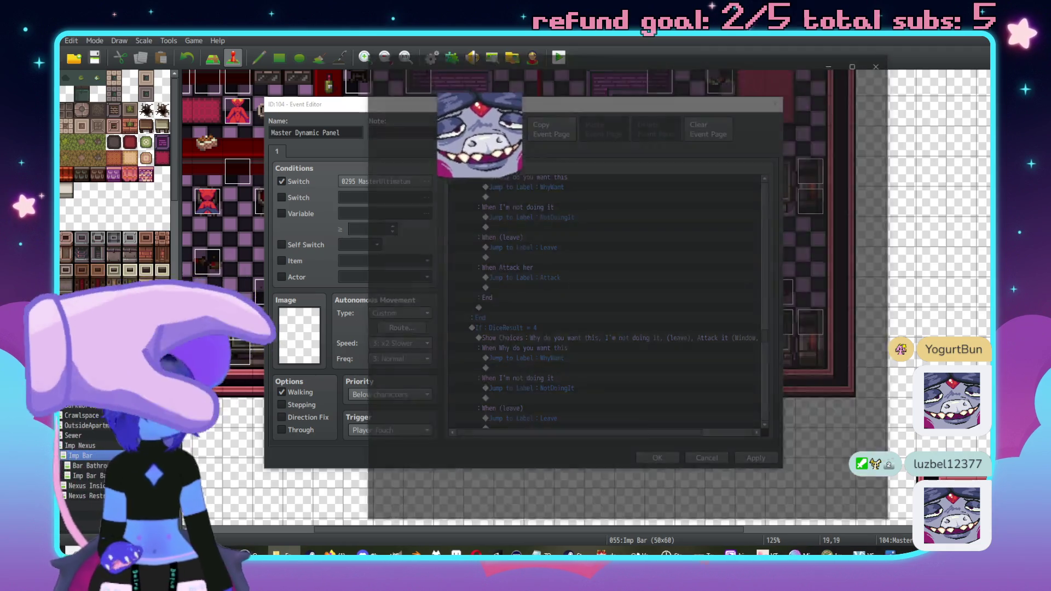
scroll(675, 121, "up", 3)
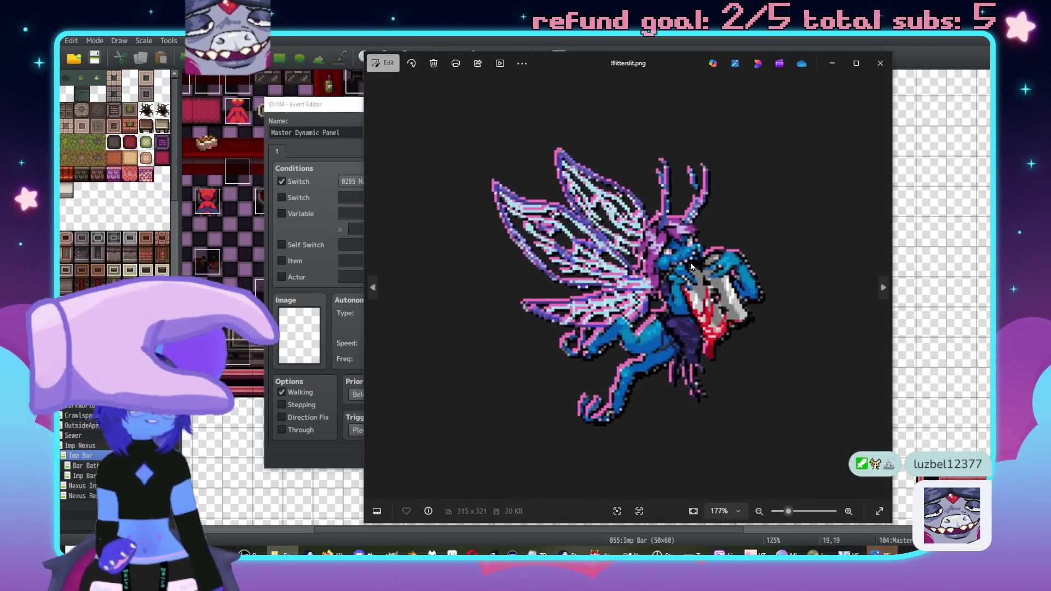
Shift flitterslit.png left, resize and close traumadump.png, move ImpMistress.png, then close flitterslit
mouse_move(683, 63)
left_mouse_down()
mouse_move(553, 55)
mouse_move(505, 65)
left_mouse_up()
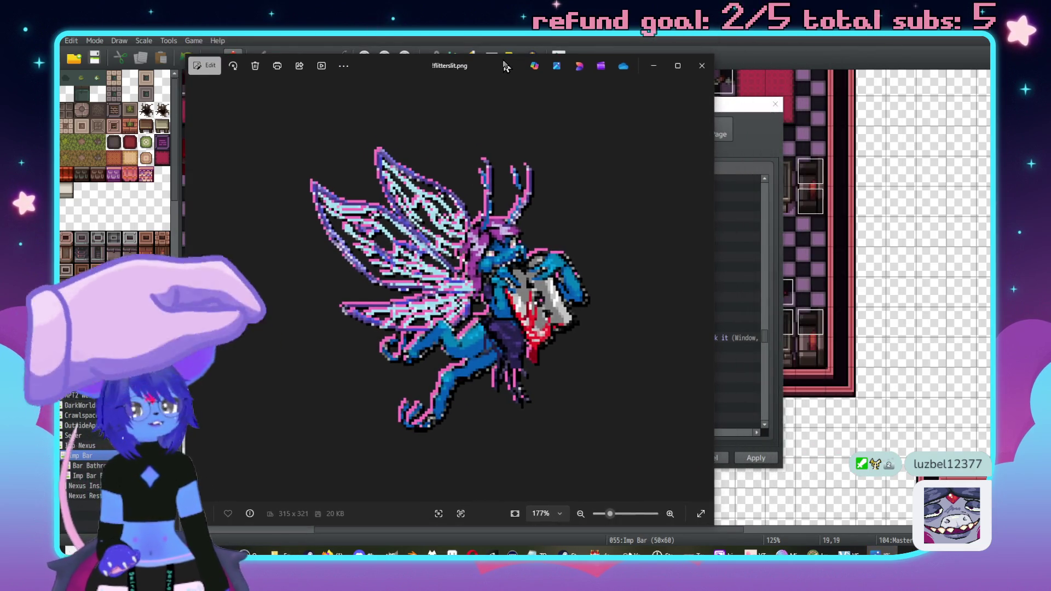
left_click_drag(494, 65, 427, 62)
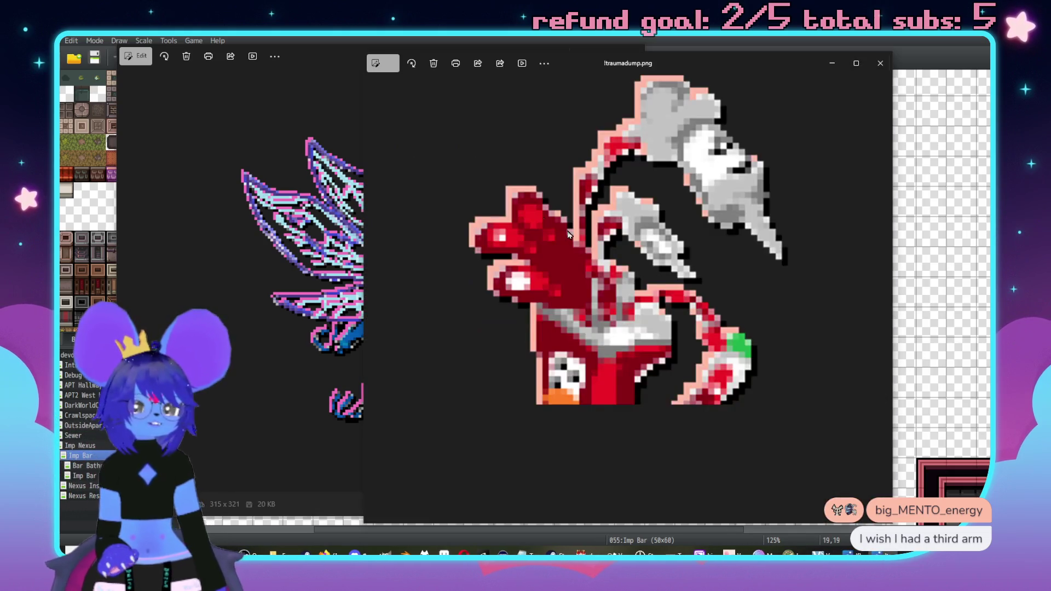
left_click_drag(583, 71, 701, 81)
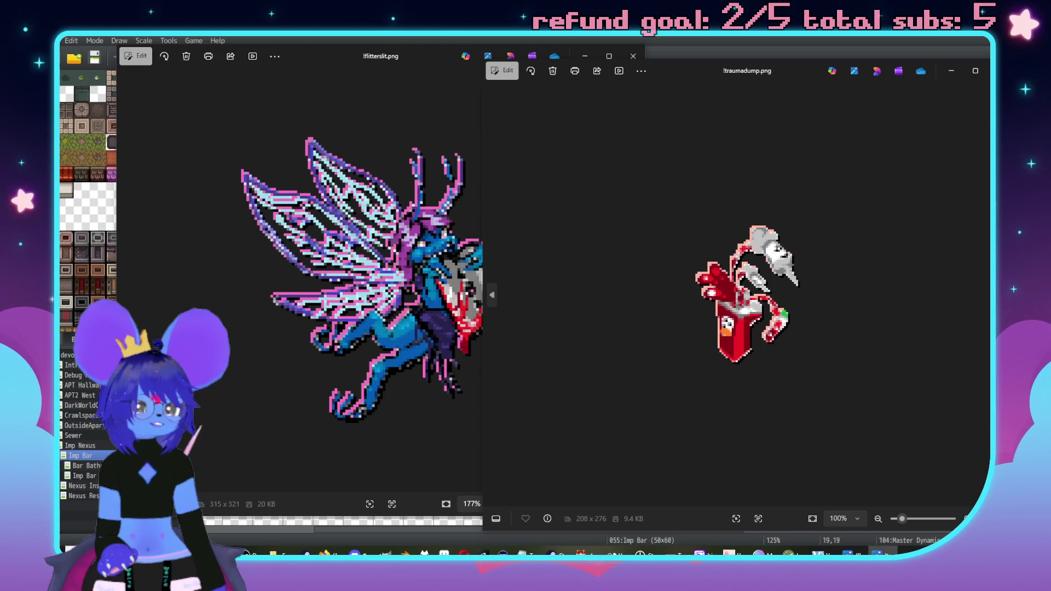
mouse_move(483, 530)
left_mouse_down()
mouse_move(650, 400)
mouse_move(632, 422)
left_mouse_up()
scroll(788, 308, "up", 5)
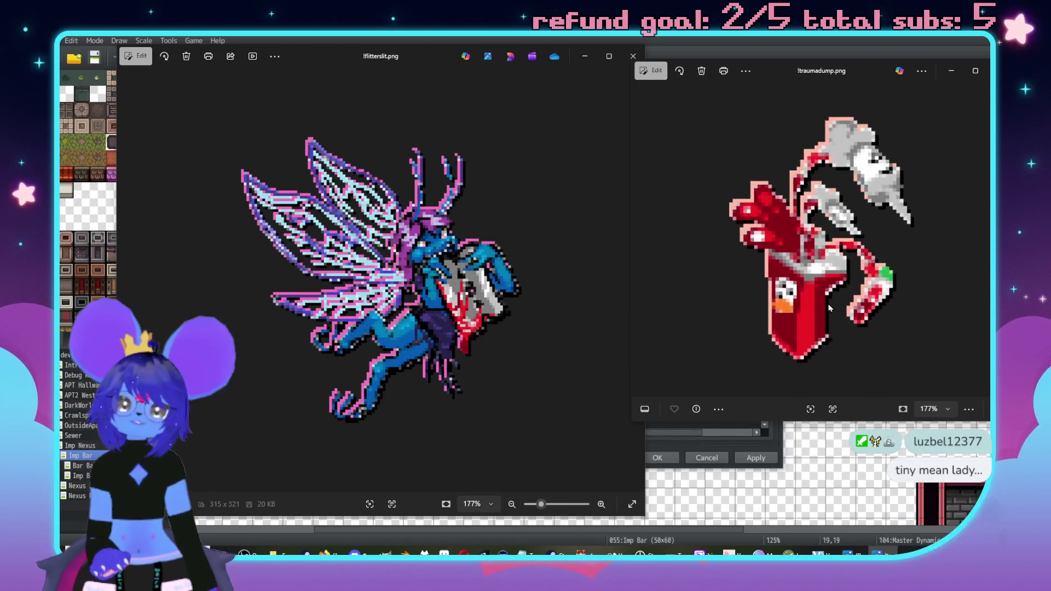
scroll(824, 307, "down", 1)
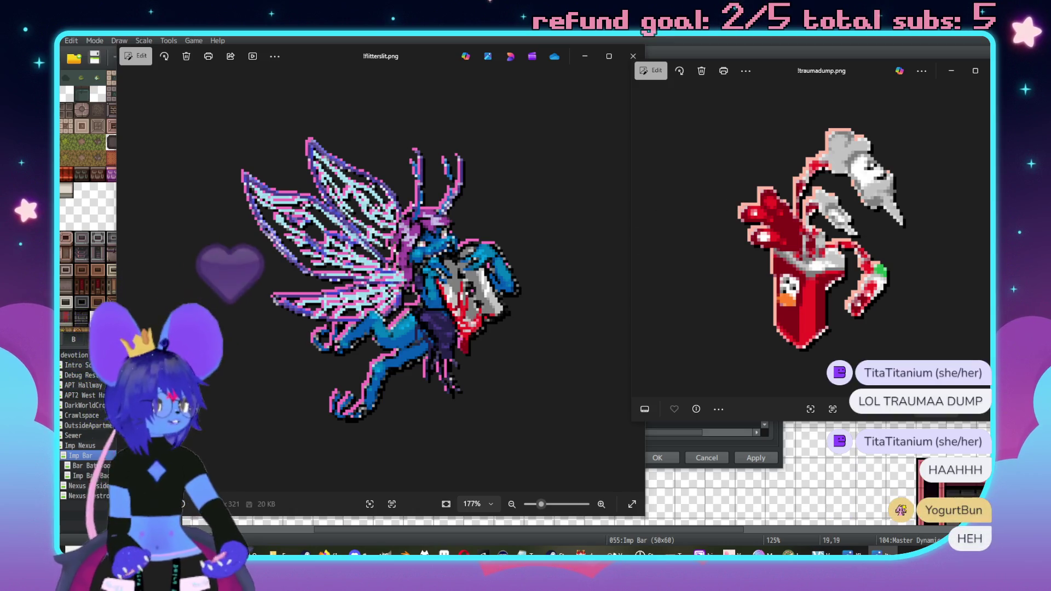
key("alt+F4")
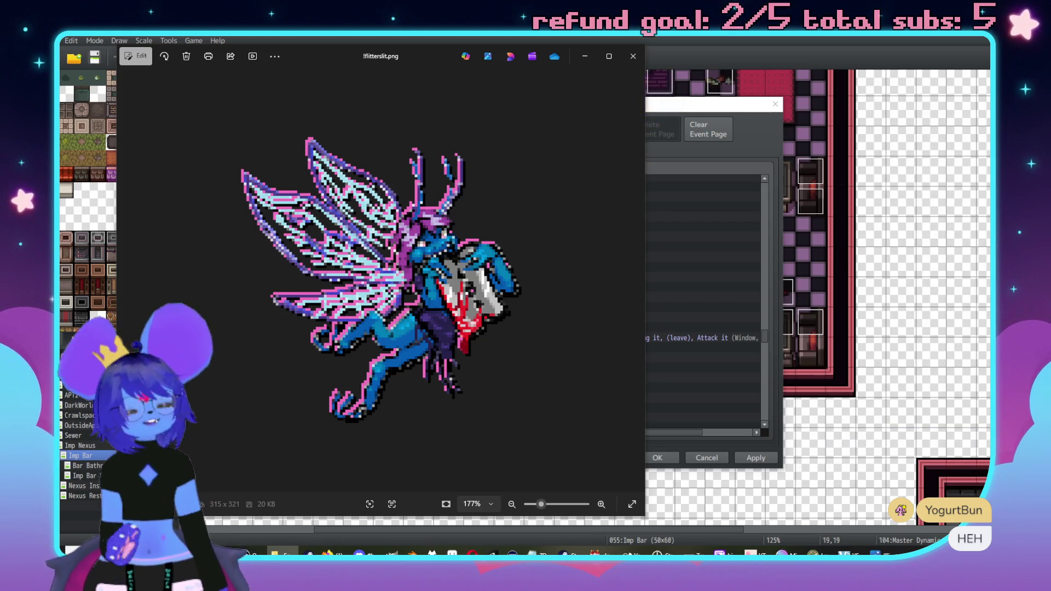
mouse_move(826, 75)
left_mouse_down()
mouse_move(660, 100)
mouse_move(710, 96)
left_mouse_up()
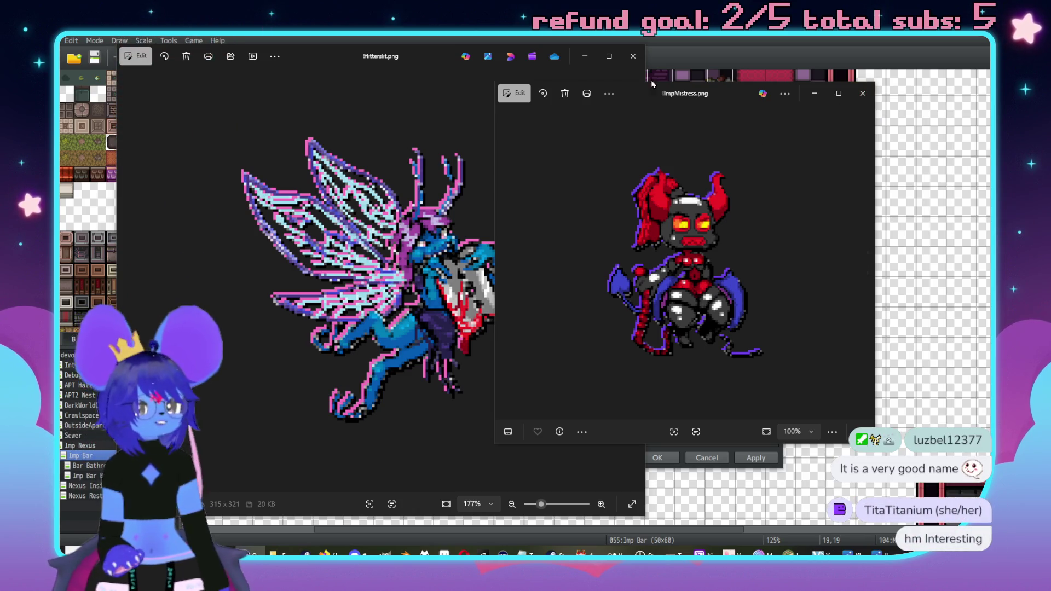
left_click(634, 56)
Close the ImpMistress.png, ImpToy.png and lava.png Photos windows covering the event editor
left_click(863, 93)
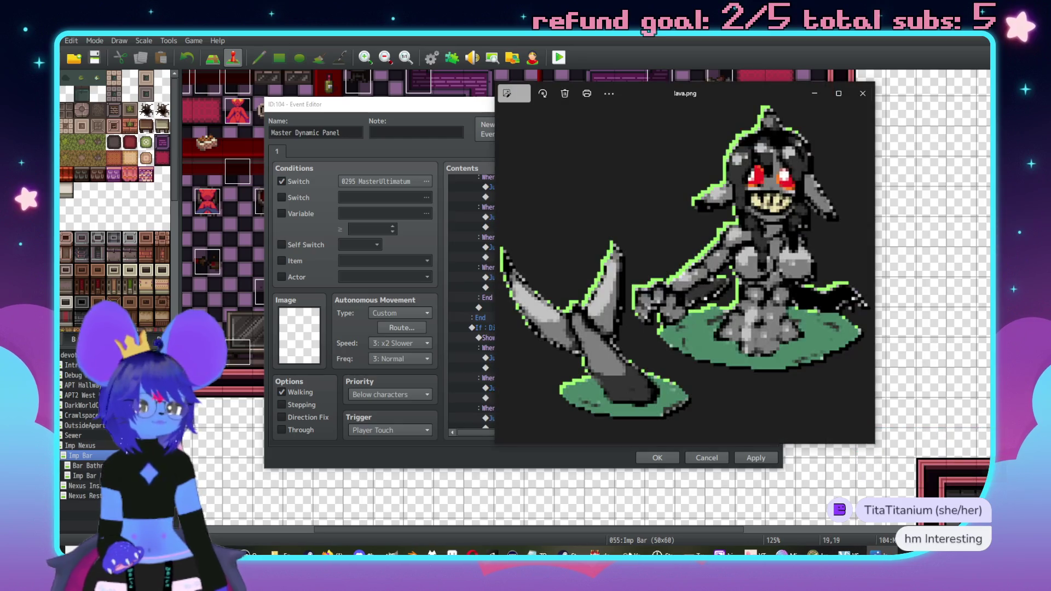
scroll(708, 208, "up", 1)
left_click_drag(701, 94, 521, 105)
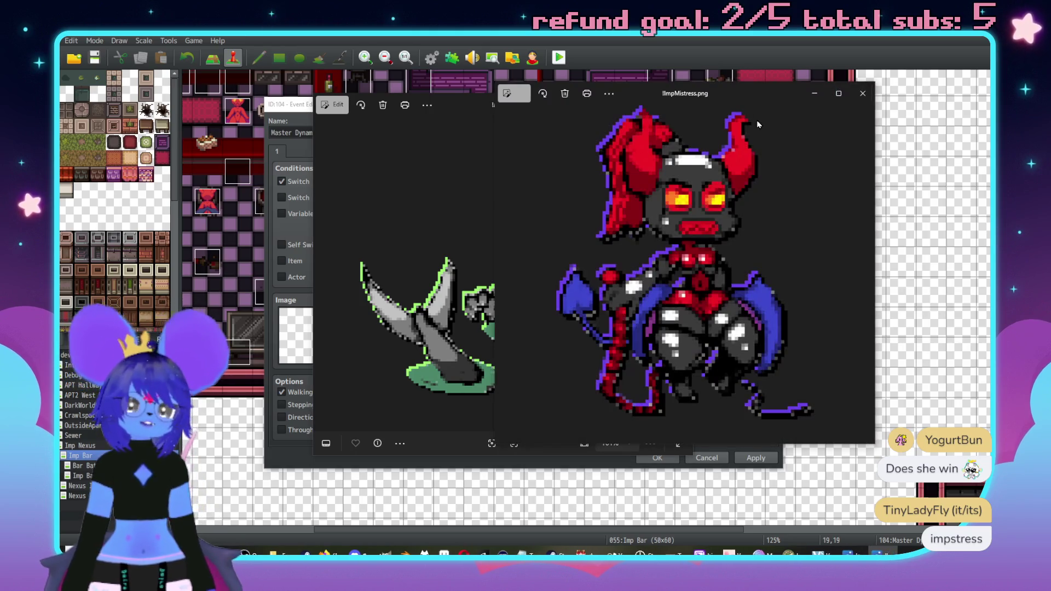
mouse_move(741, 91)
left_mouse_down()
mouse_move(527, 90)
mouse_move(526, 103)
left_mouse_up()
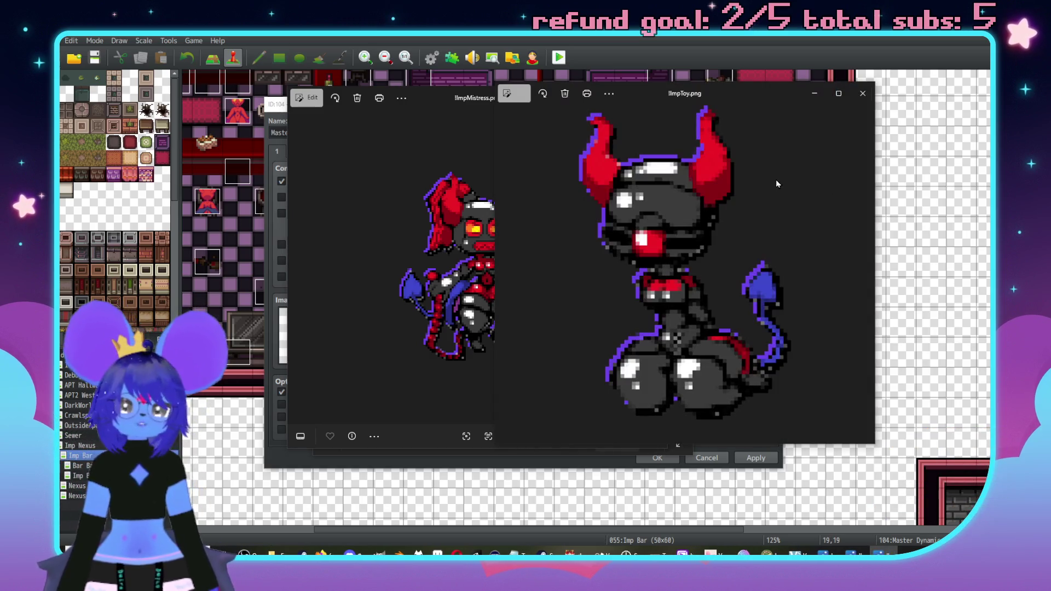
left_click_drag(714, 97, 789, 120)
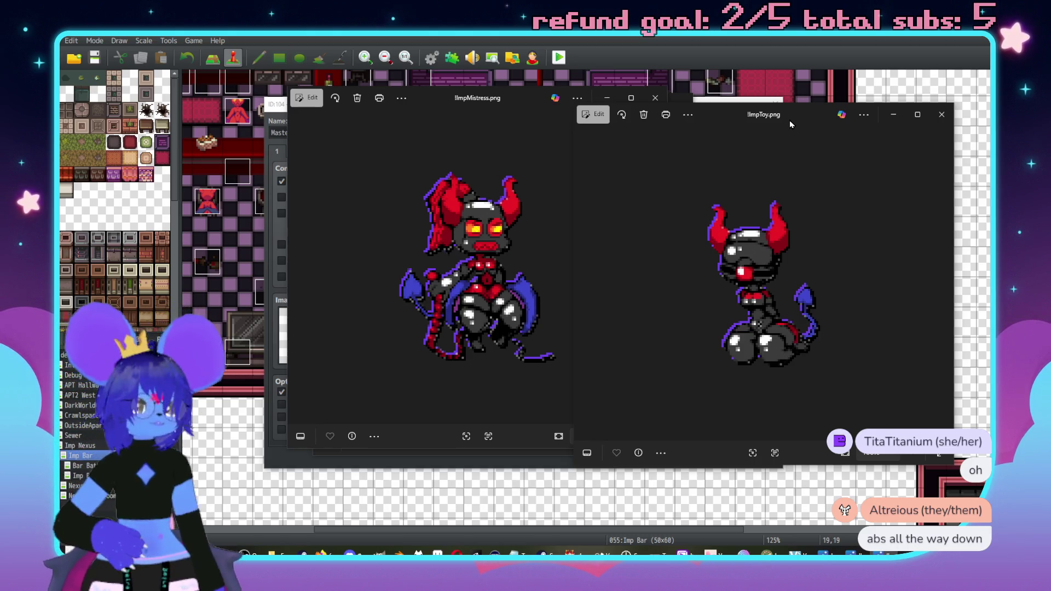
left_click(655, 98)
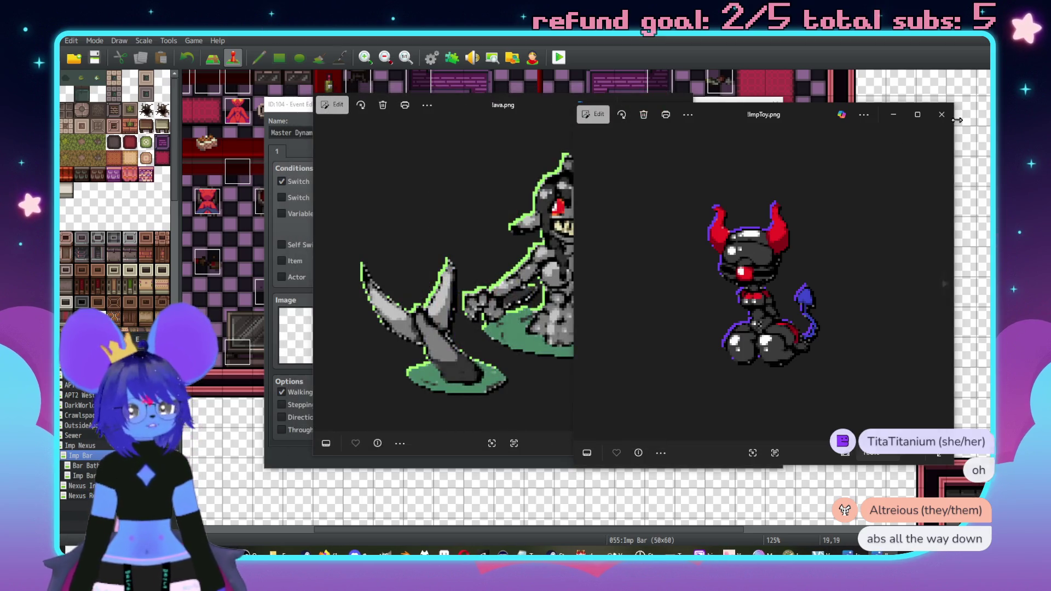
left_click(942, 114)
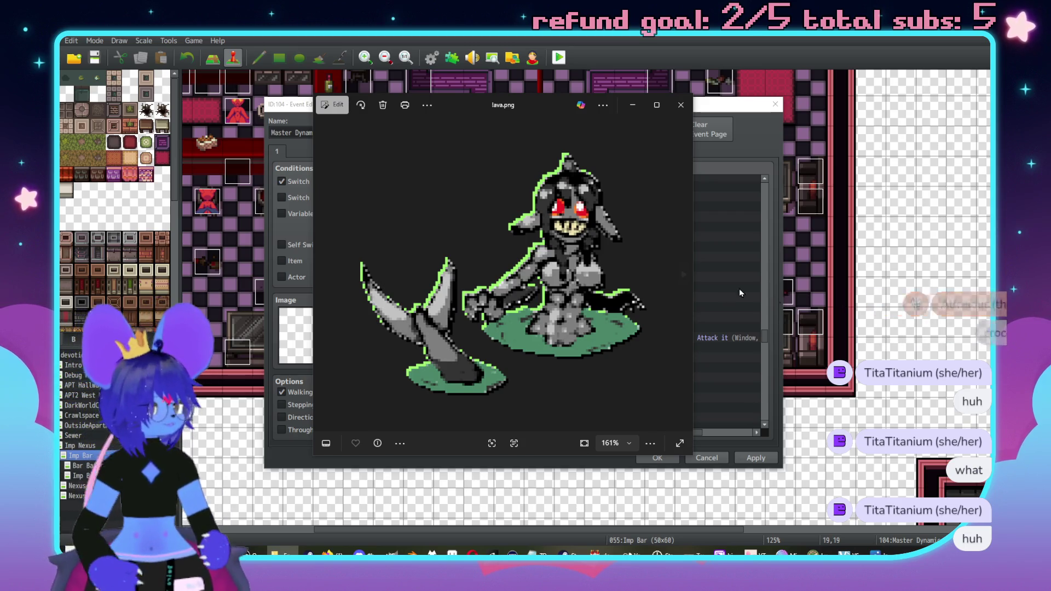
left_click(681, 104)
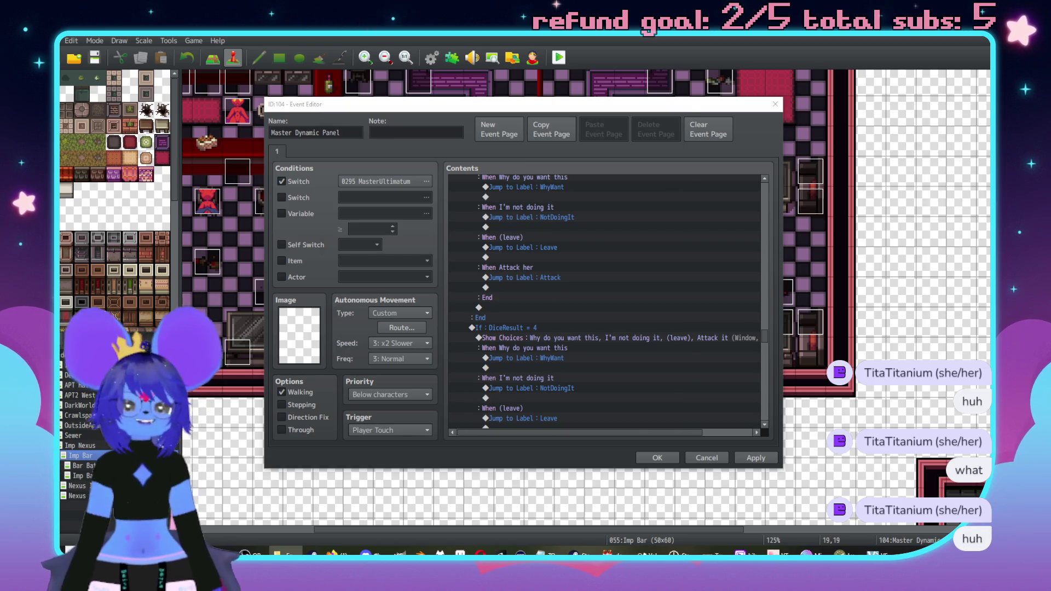
Enlarge the !Lambkin.png portrait window to inspect it, then close it
scroll(501, 160, "up", 4)
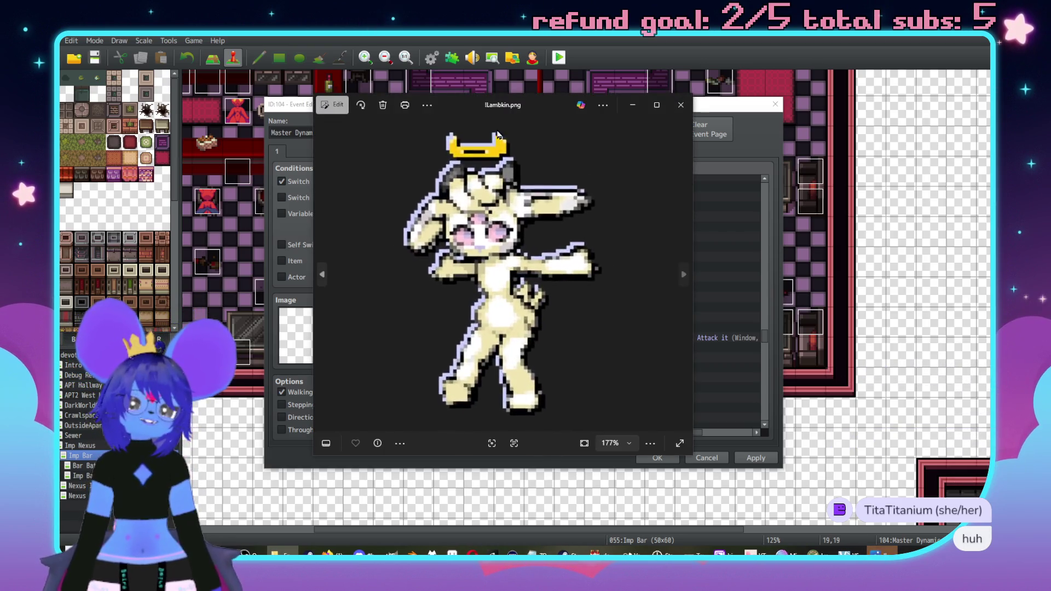
left_click_drag(531, 106, 549, 62)
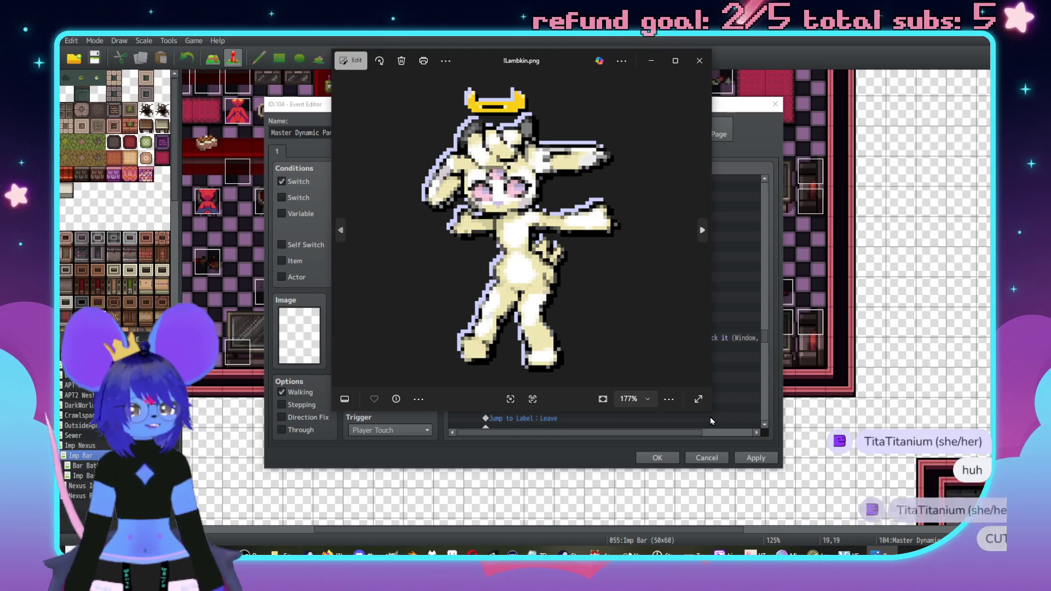
left_click_drag(710, 419, 753, 469)
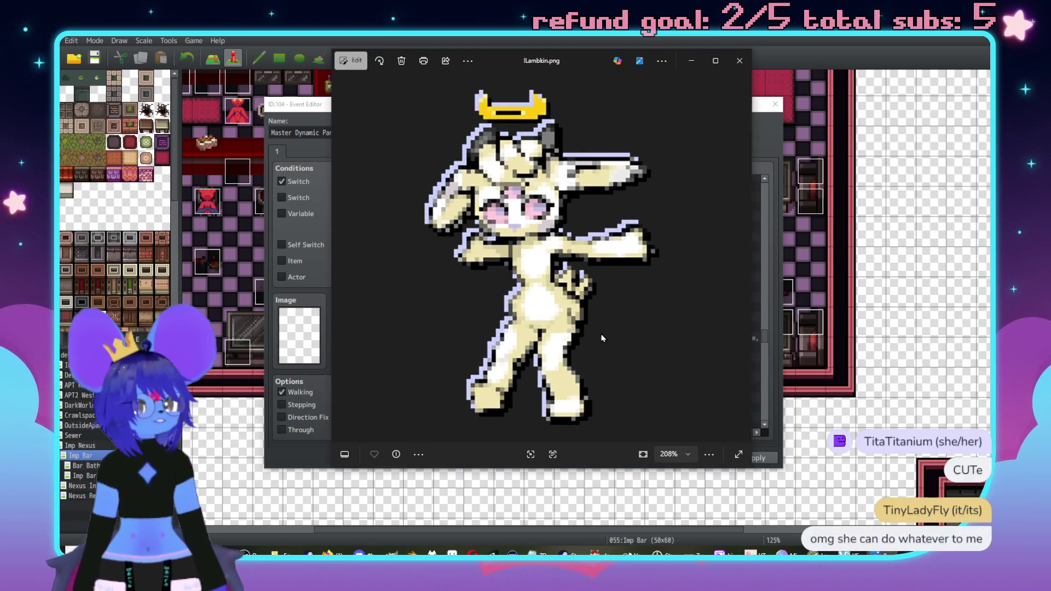
scroll(633, 318, "down", 2)
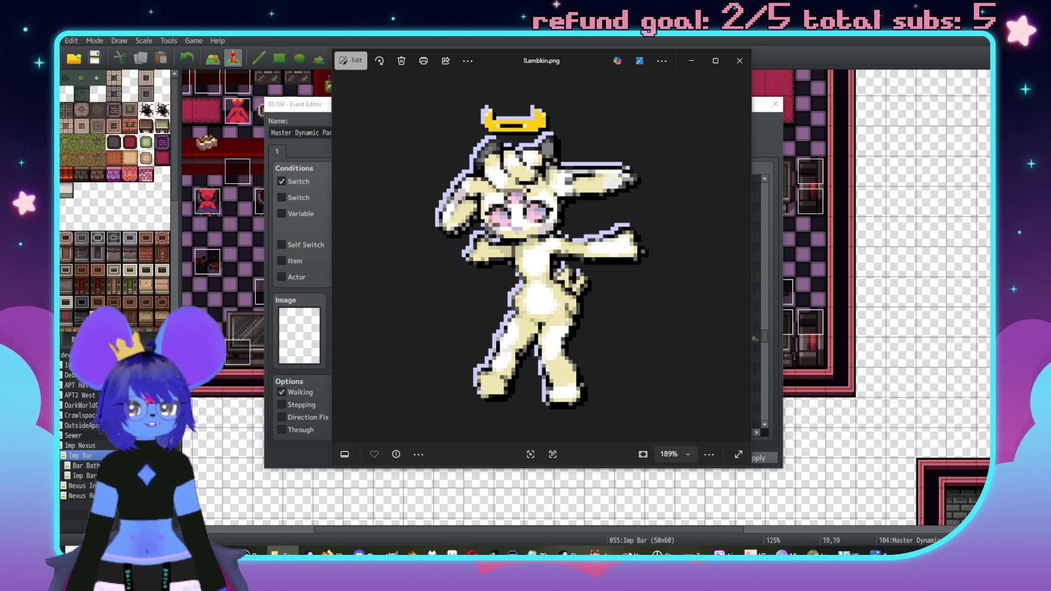
left_click(734, 72)
Maximize the walking sprite sheet, zoom out slightly, then close it
left_click(672, 117)
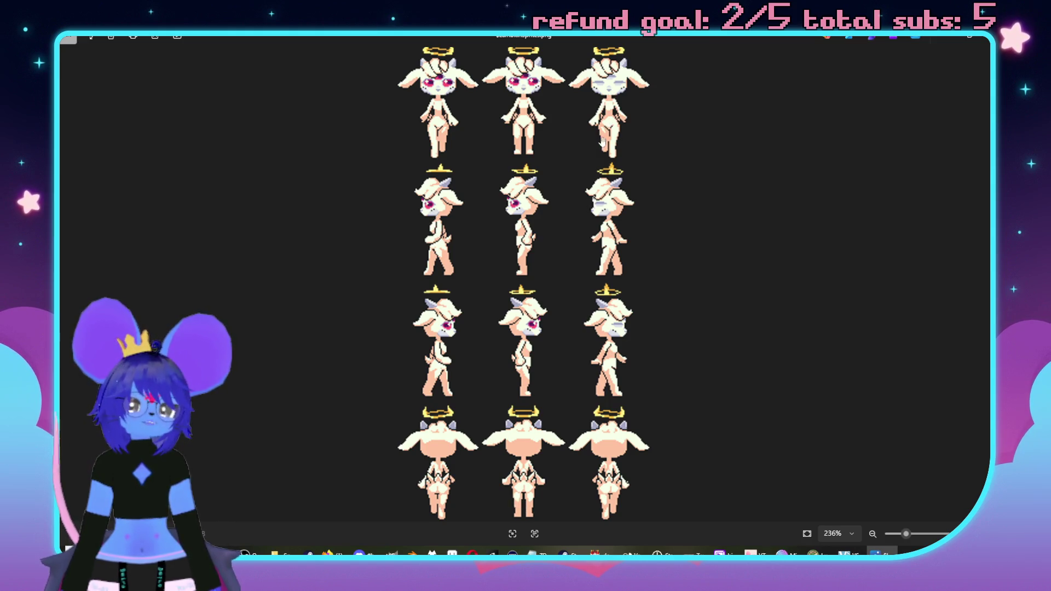
scroll(492, 257, "down", 2)
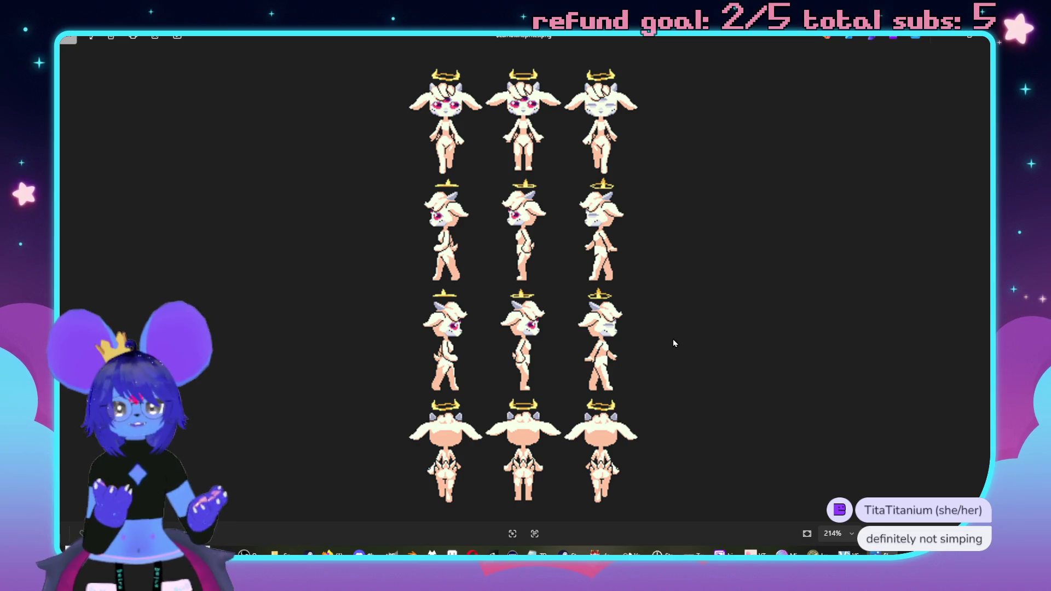
left_click(977, 38)
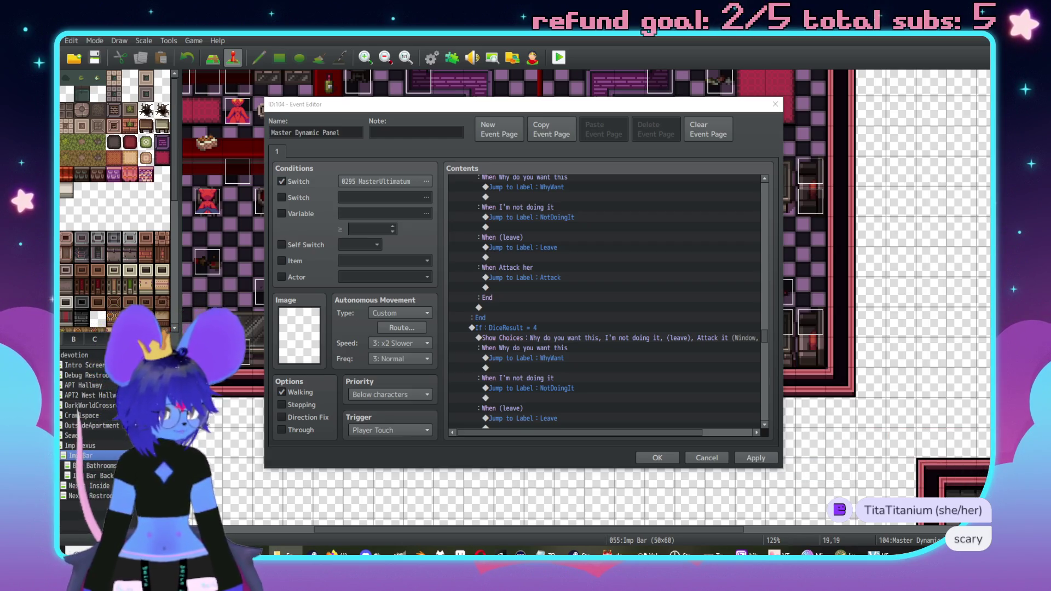
Open the blue creature sprite image from the taskbar
left_click(882, 552)
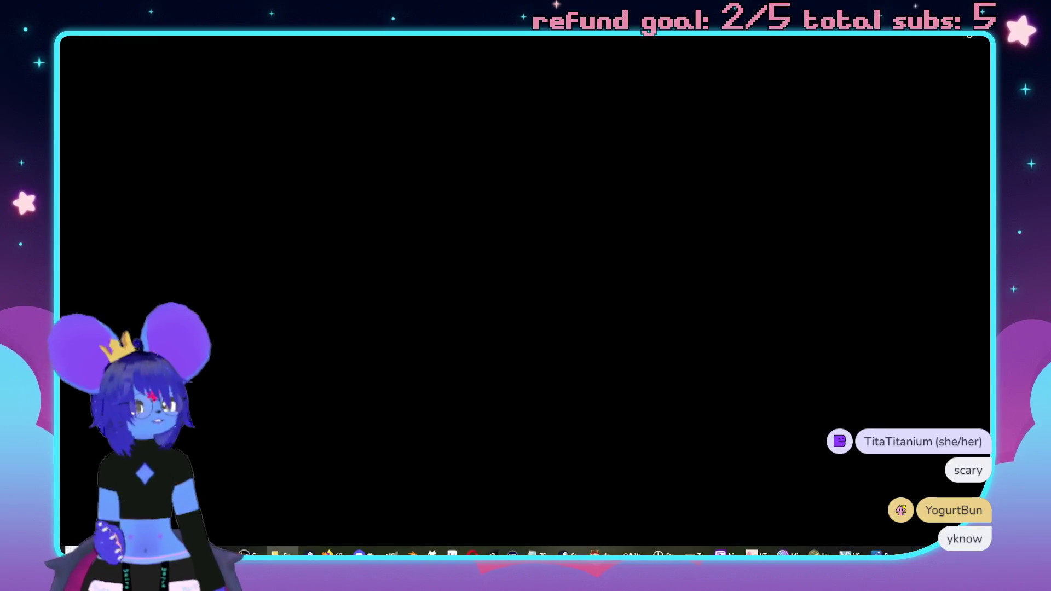
Place !spiralvessel.png and !spiralqueen.png side by side to compare, then close spiralvessel
left_click(974, 38)
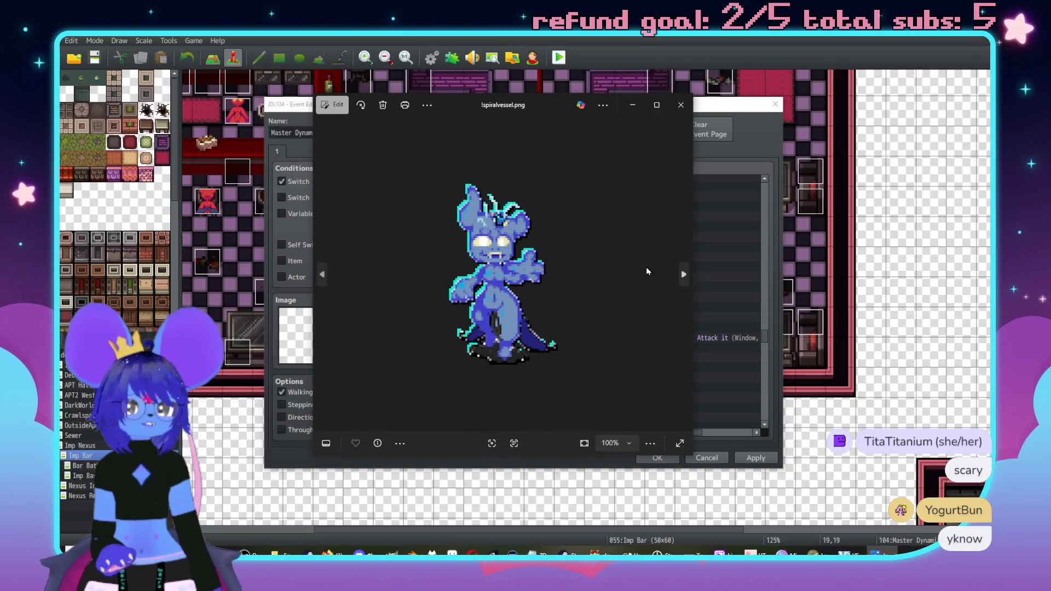
scroll(560, 304, "up", 2)
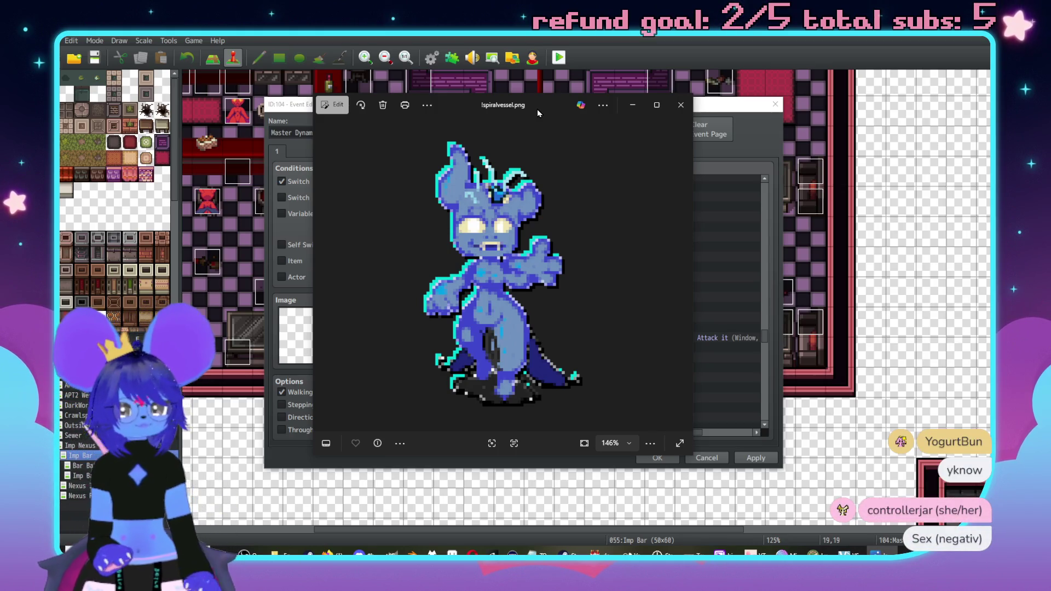
left_click_drag(538, 110, 477, 73)
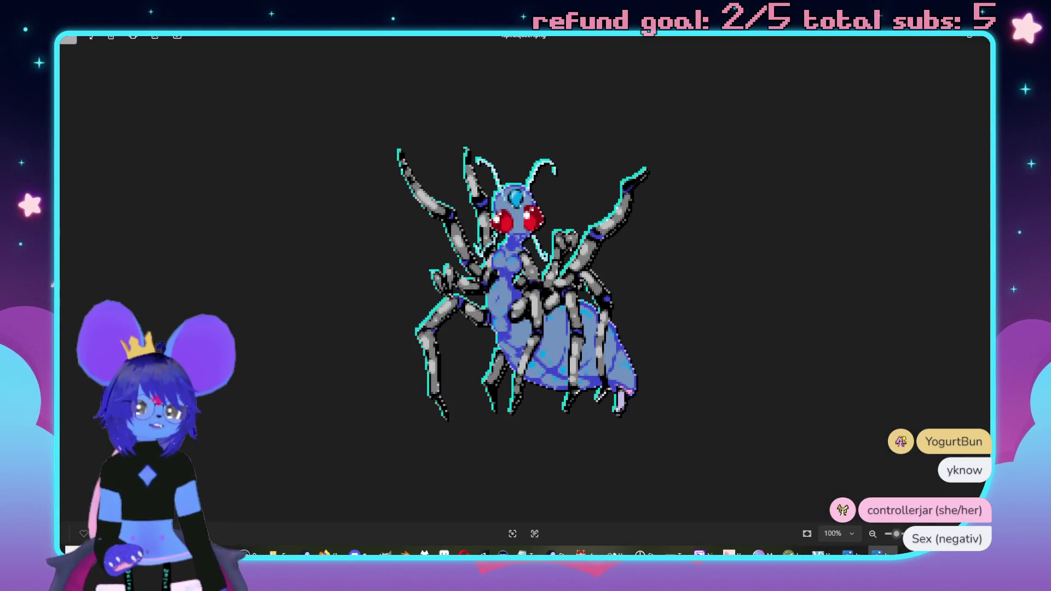
mouse_move(530, 36)
left_mouse_down()
mouse_move(530, 108)
mouse_move(796, 108)
mouse_move(825, 129)
left_mouse_up()
mouse_move(470, 72)
left_mouse_down()
mouse_move(460, 94)
mouse_move(483, 95)
left_mouse_up()
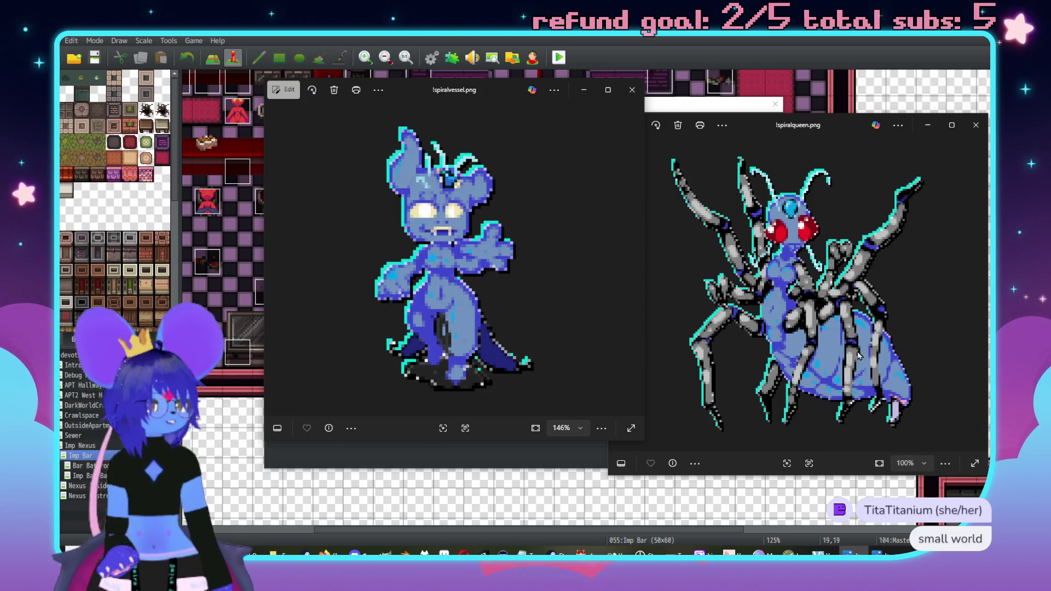
left_click(631, 89)
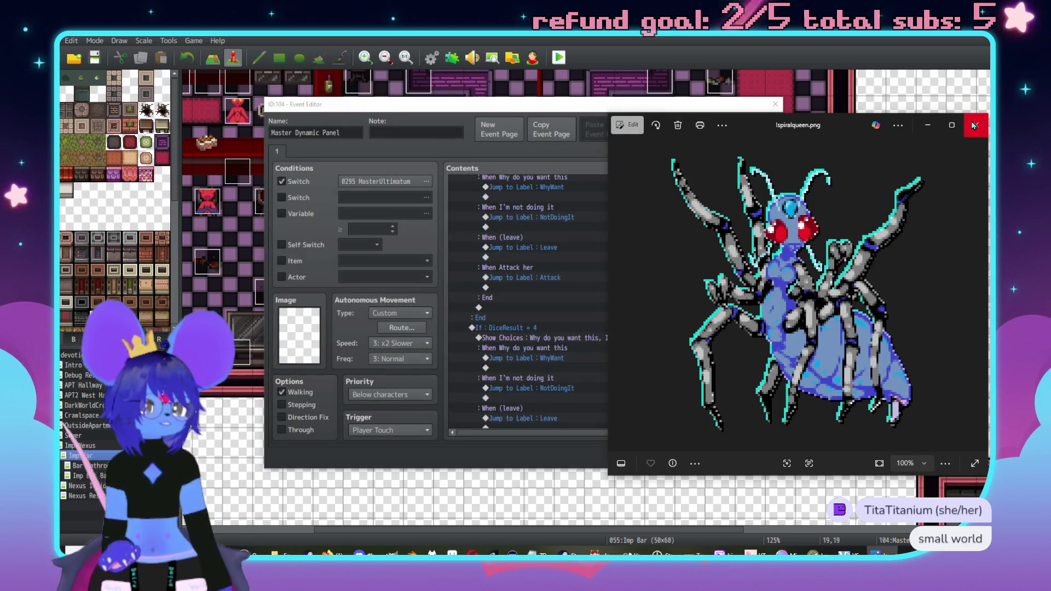
Close the !spiralqueen.png spider sprite window
left_click(976, 125)
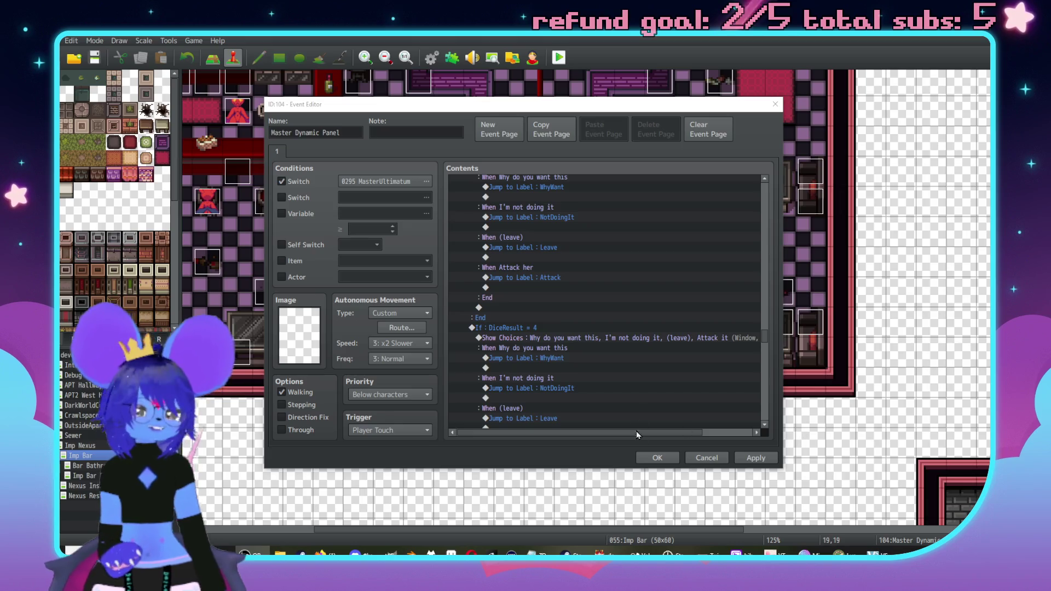
Copy the MasterSofa turn-down movement route and paste it after the 'Get to work.' line
scroll(604, 355, "up", 9)
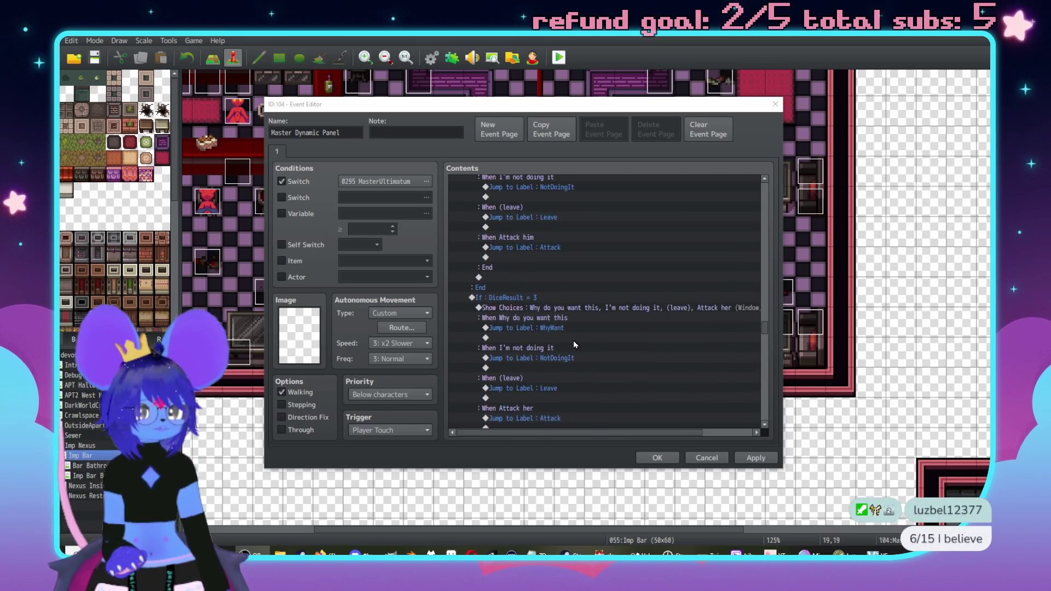
scroll(560, 336, "up", 2)
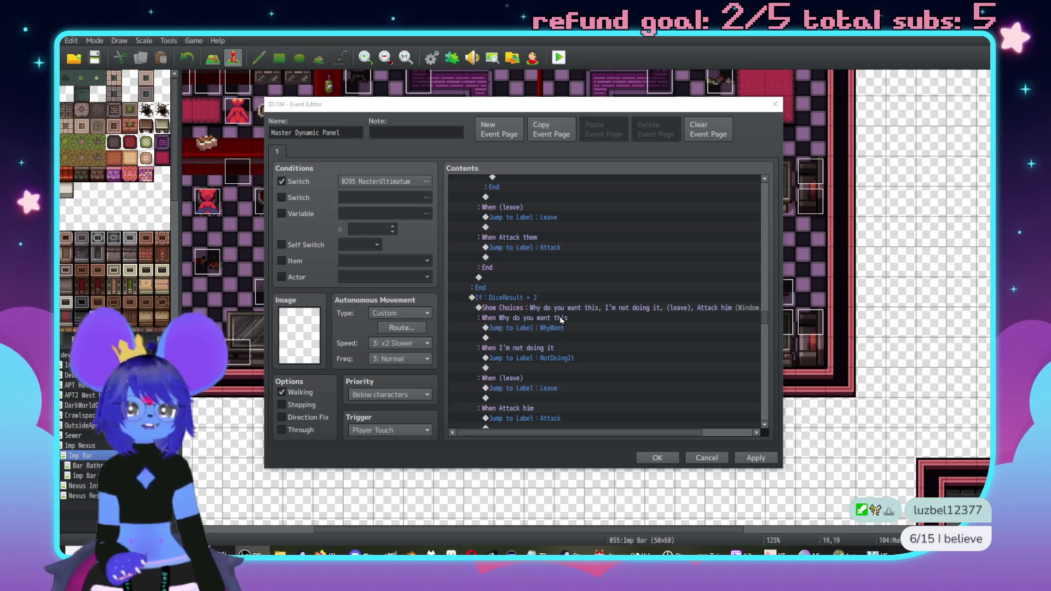
scroll(553, 310, "up", 5)
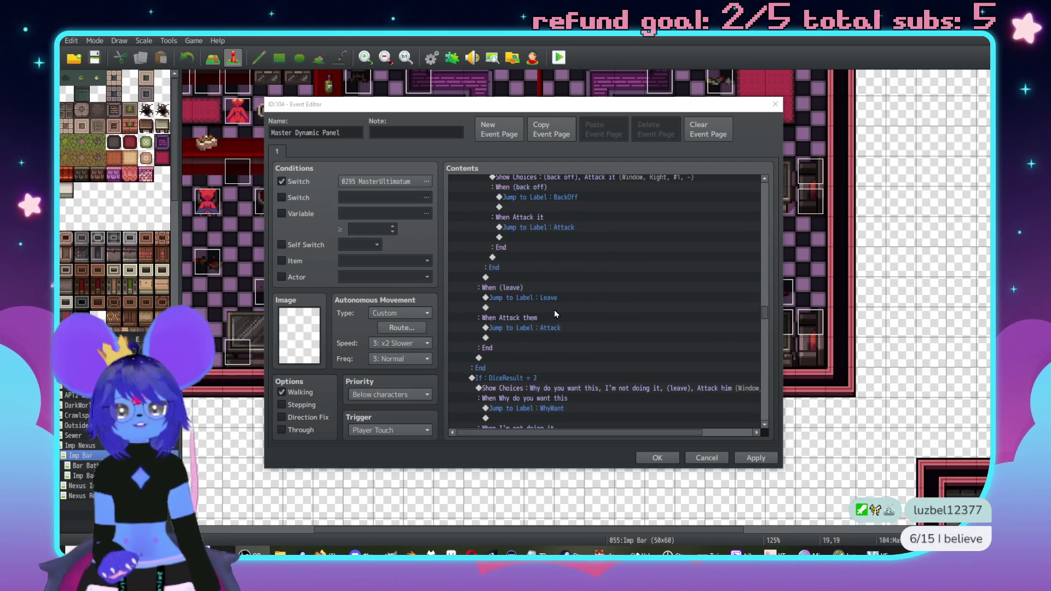
scroll(550, 308, "up", 4)
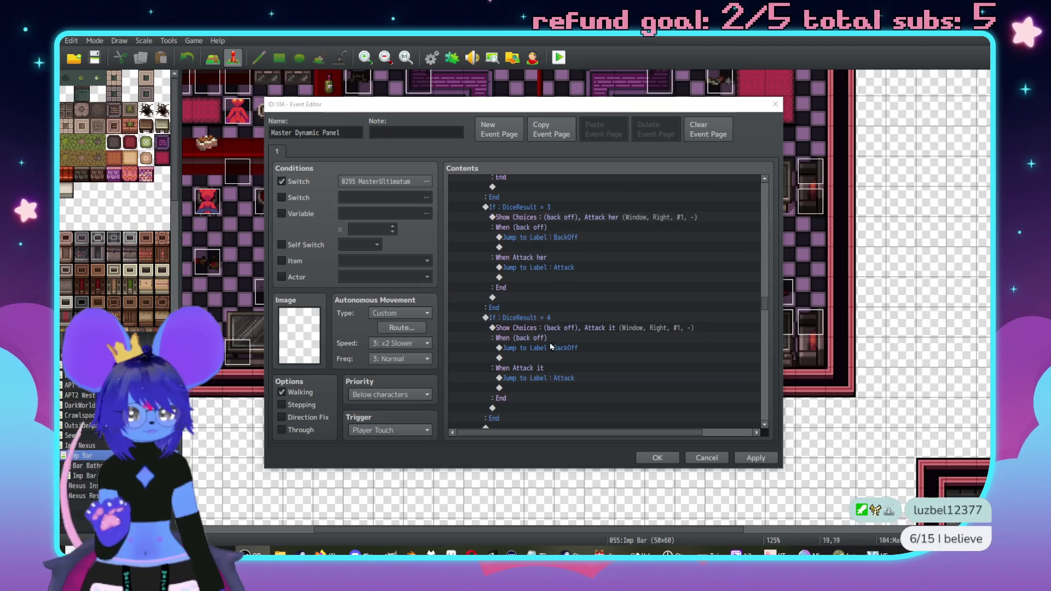
scroll(538, 377, "up", 10)
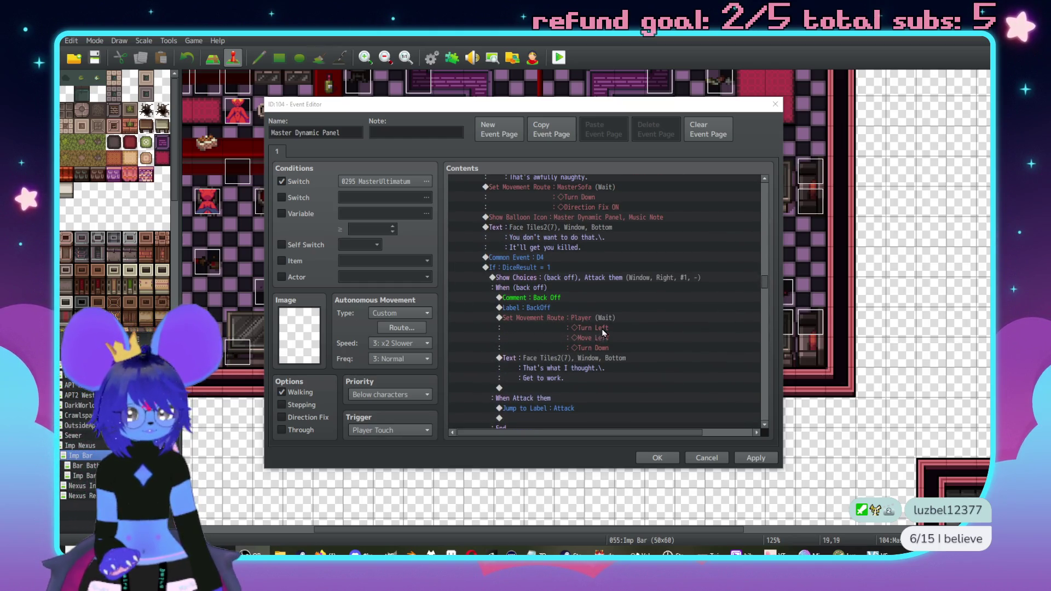
scroll(603, 332, "down", 3)
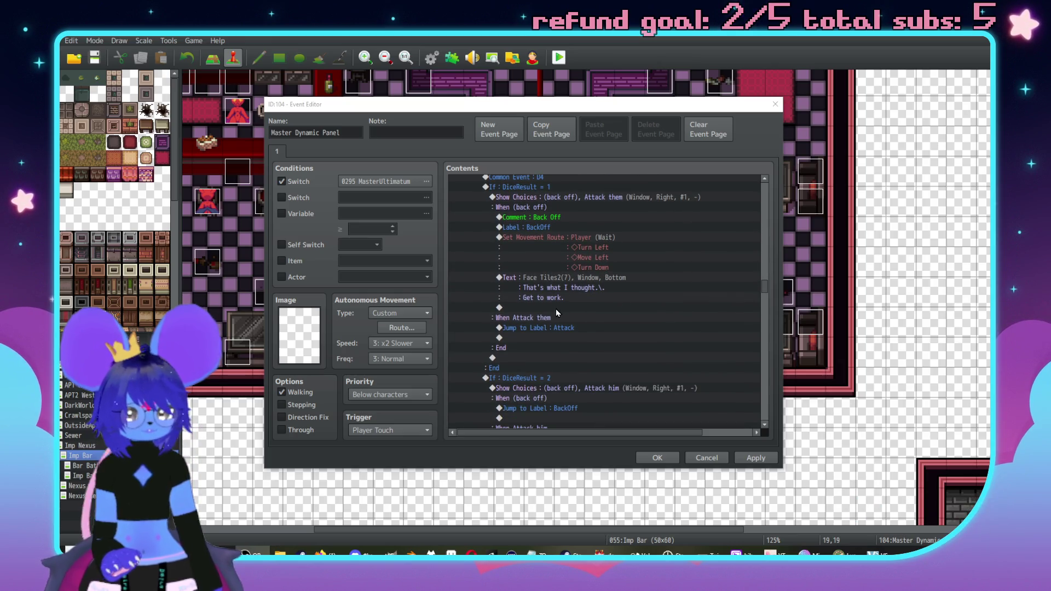
scroll(585, 285, "up", 7)
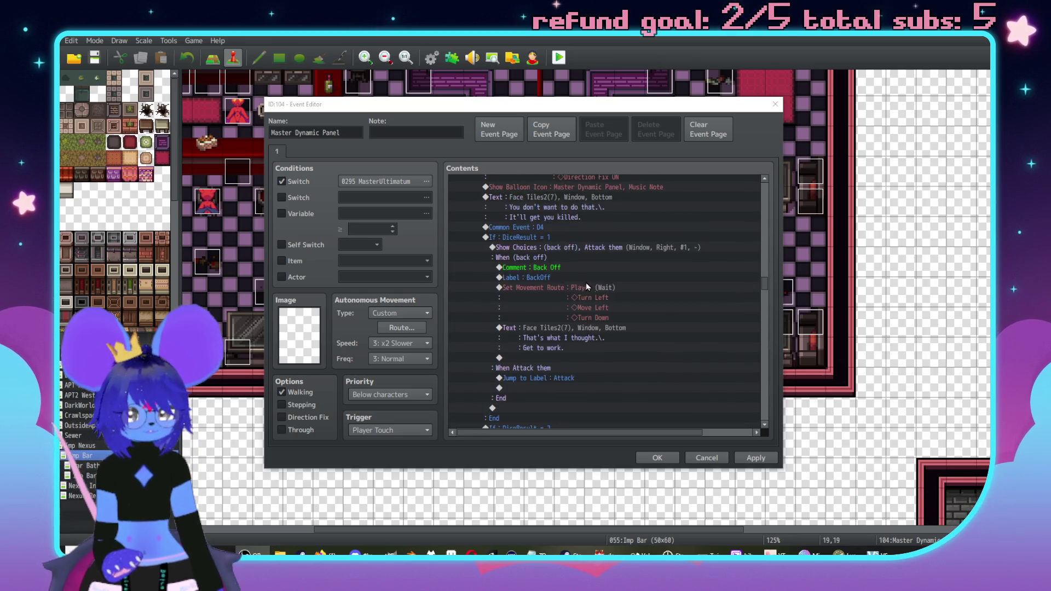
left_click(609, 316)
scroll(613, 321, "up", 1)
scroll(619, 327, "down", 2)
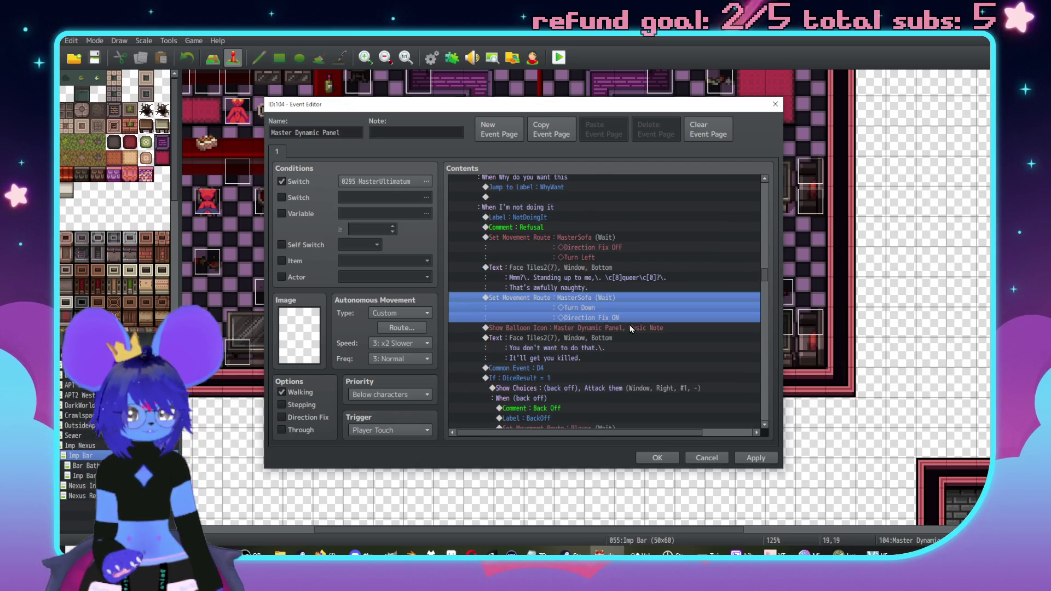
scroll(640, 343, "down", 5)
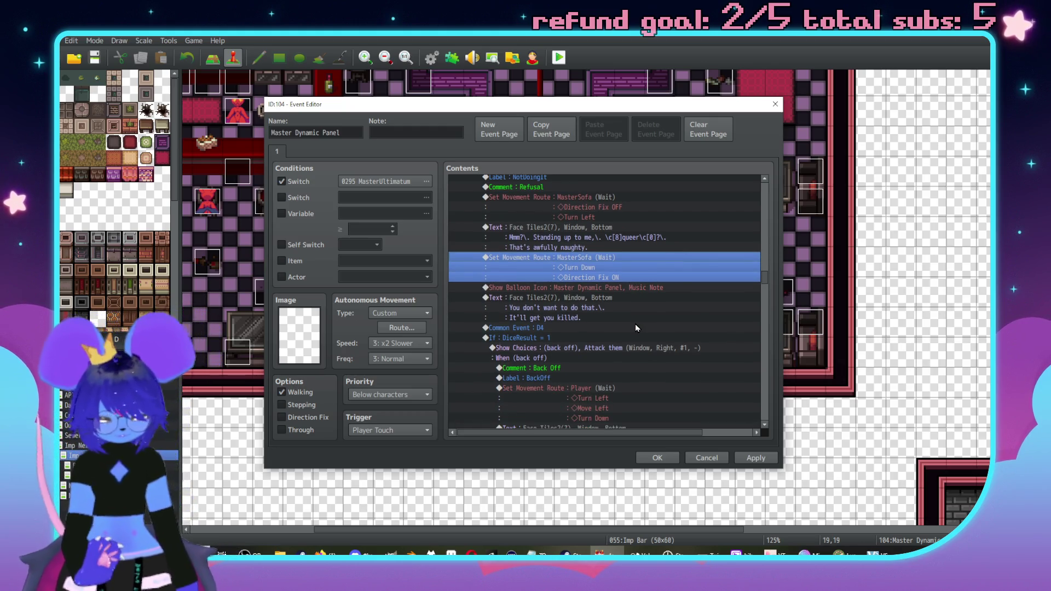
left_click(568, 338)
key("ctrl+v")
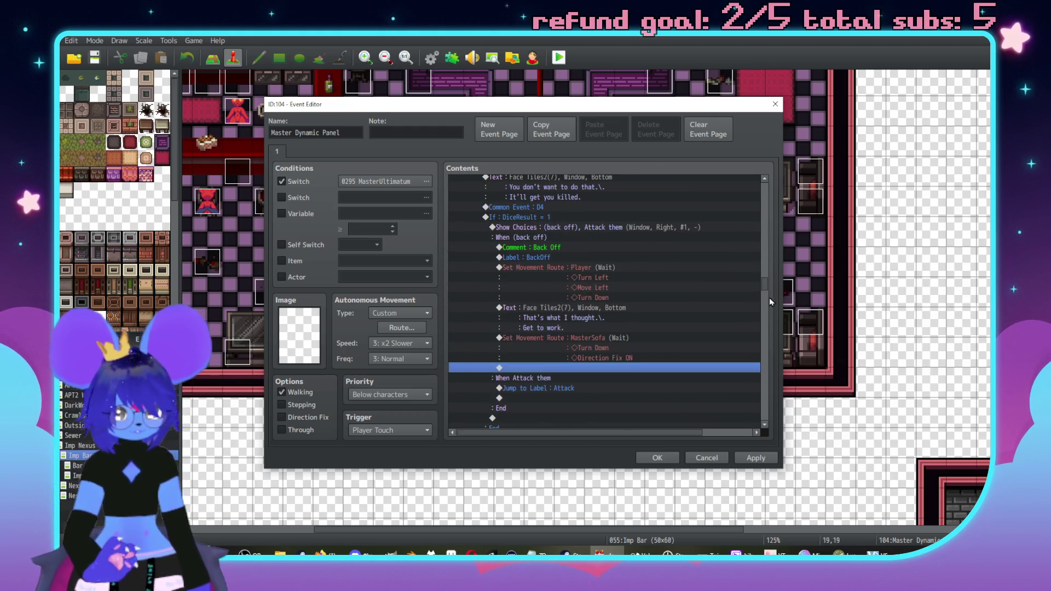
left_click_drag(767, 288, 766, 415)
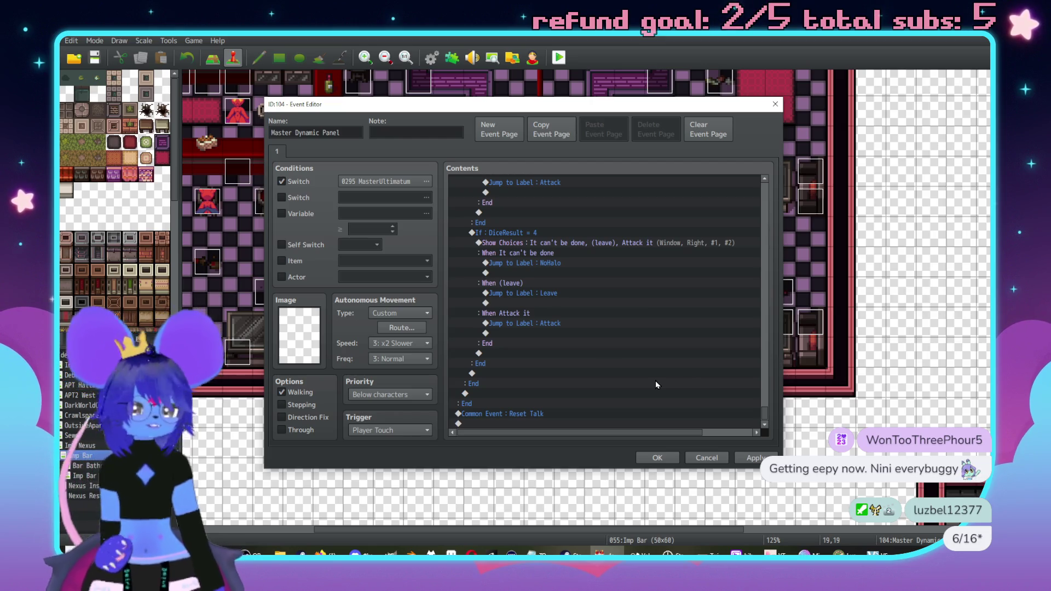
Add a new, empty page 2 to the Master Dynamic Panel event
scroll(583, 331, "up", 10)
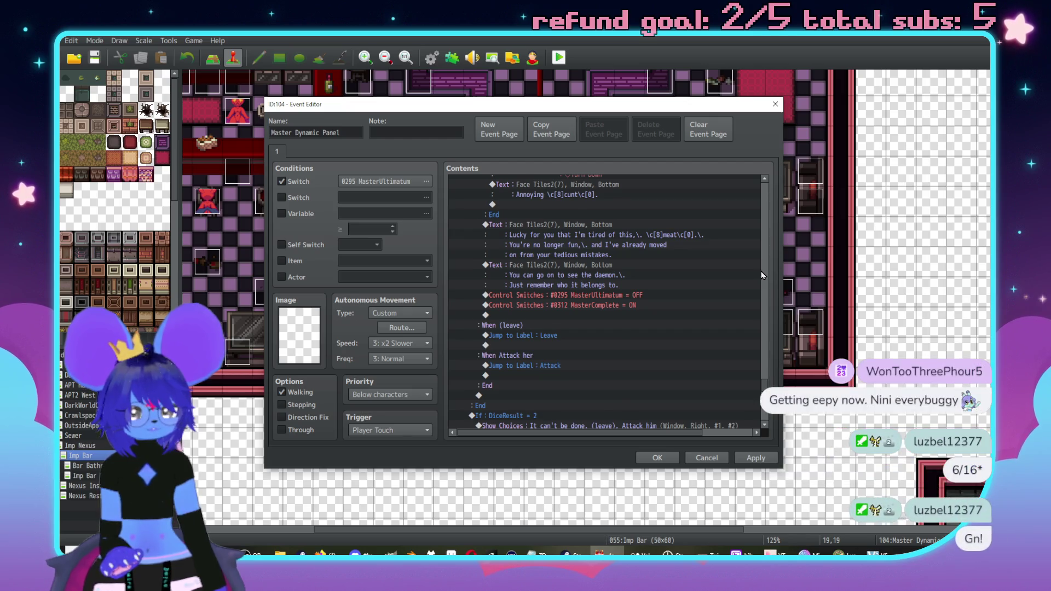
scroll(690, 313, "up", 5)
scroll(691, 313, "up", 7)
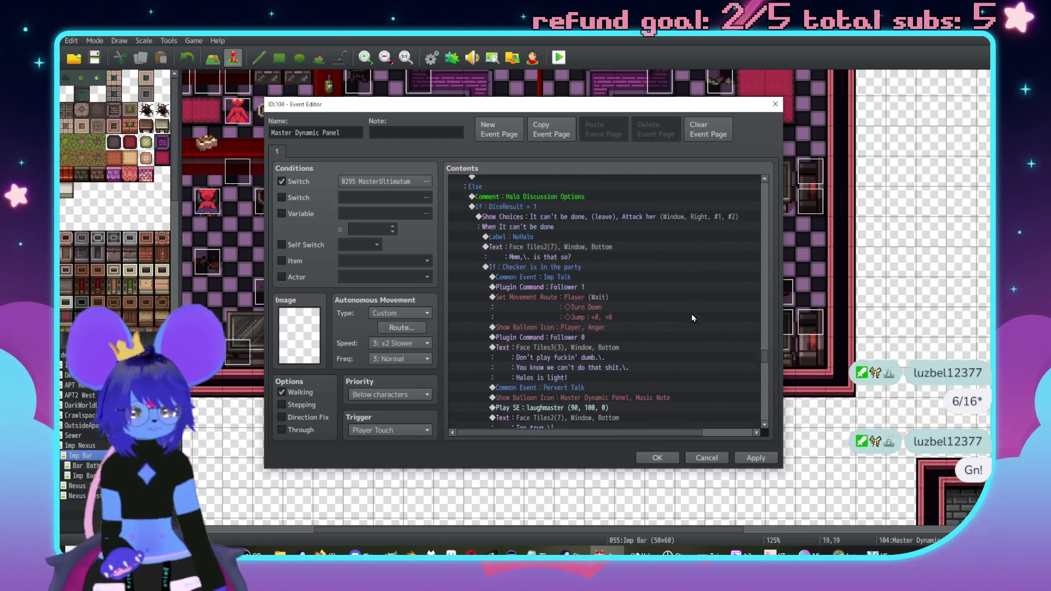
left_click(498, 129)
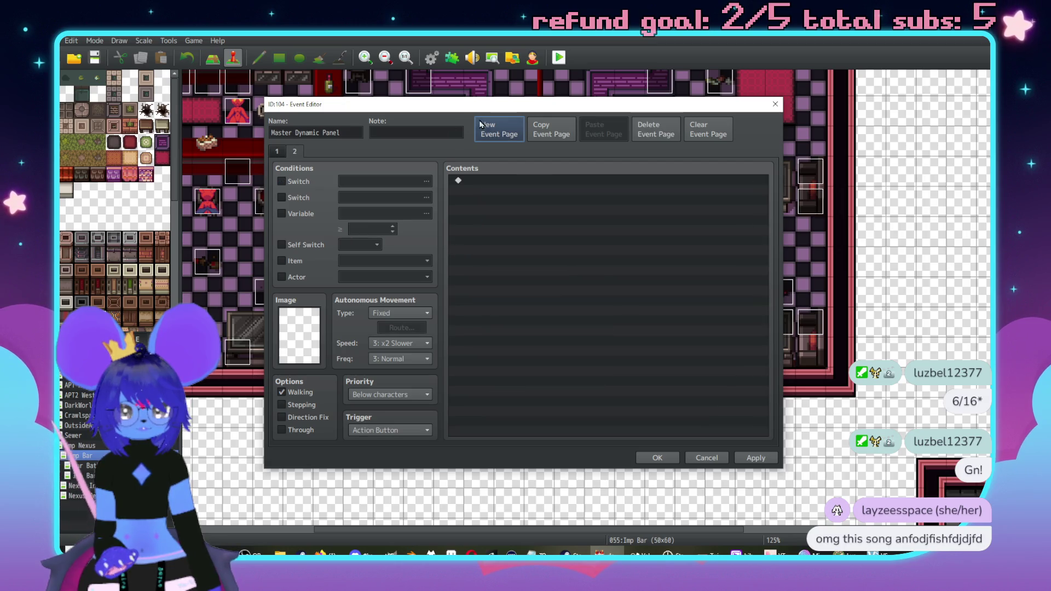
Make page 2 conditional on switch 0312 MasterComplete and close the event
left_click(282, 181)
left_click(426, 181)
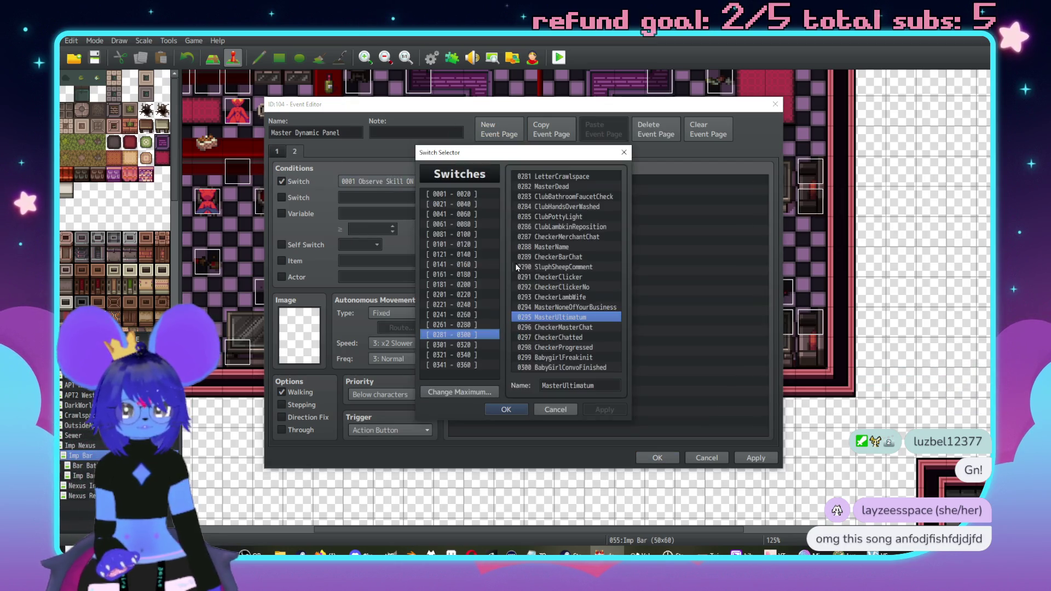
left_click(478, 347)
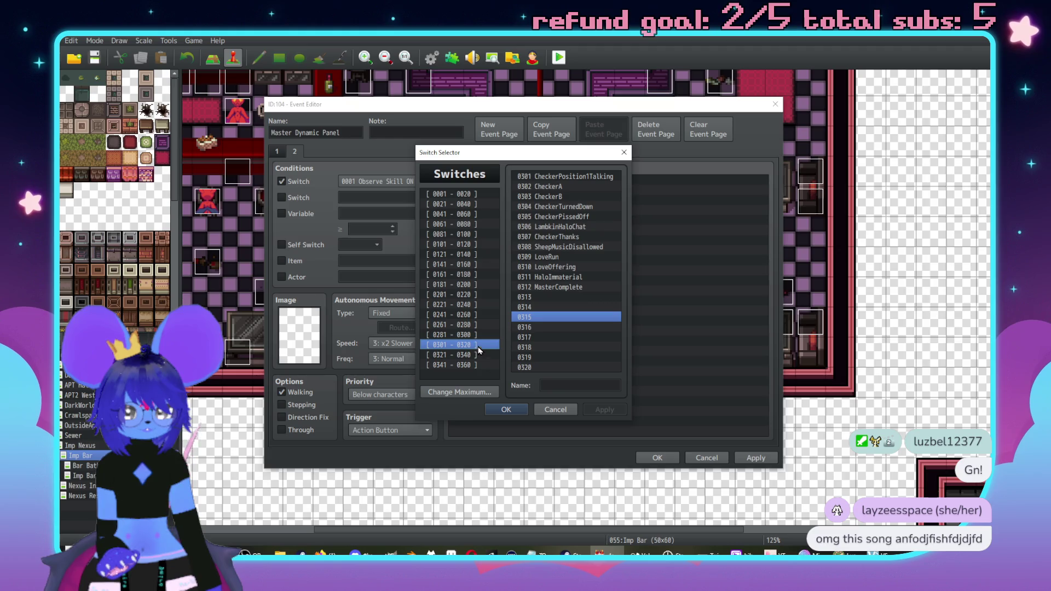
double_click(553, 288)
left_click(767, 461)
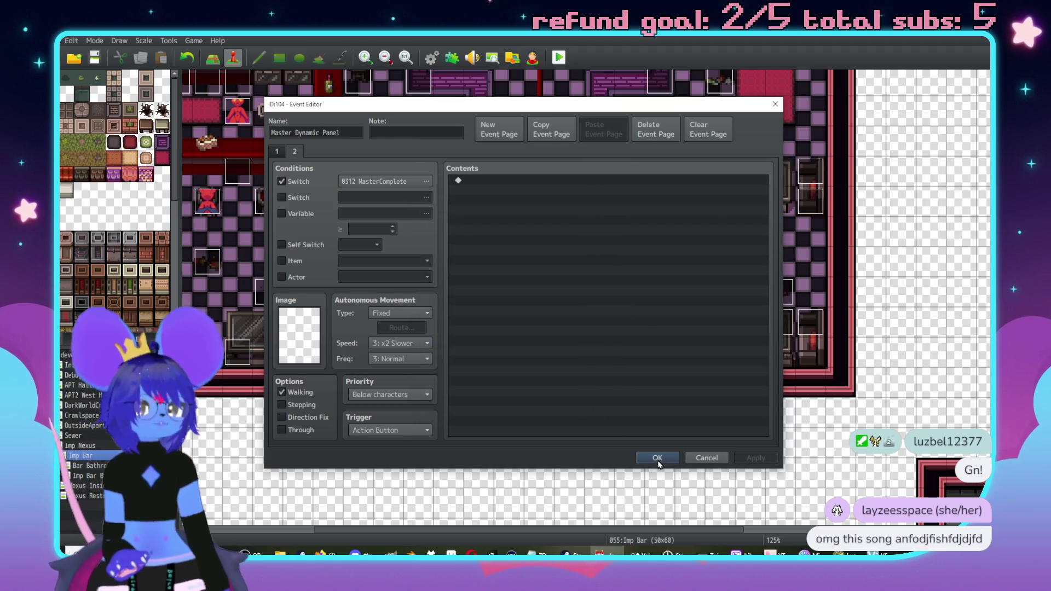
left_click(658, 457)
Copy MasterSofa's dialogue page and paste it as a new fourth page
double_click(539, 323)
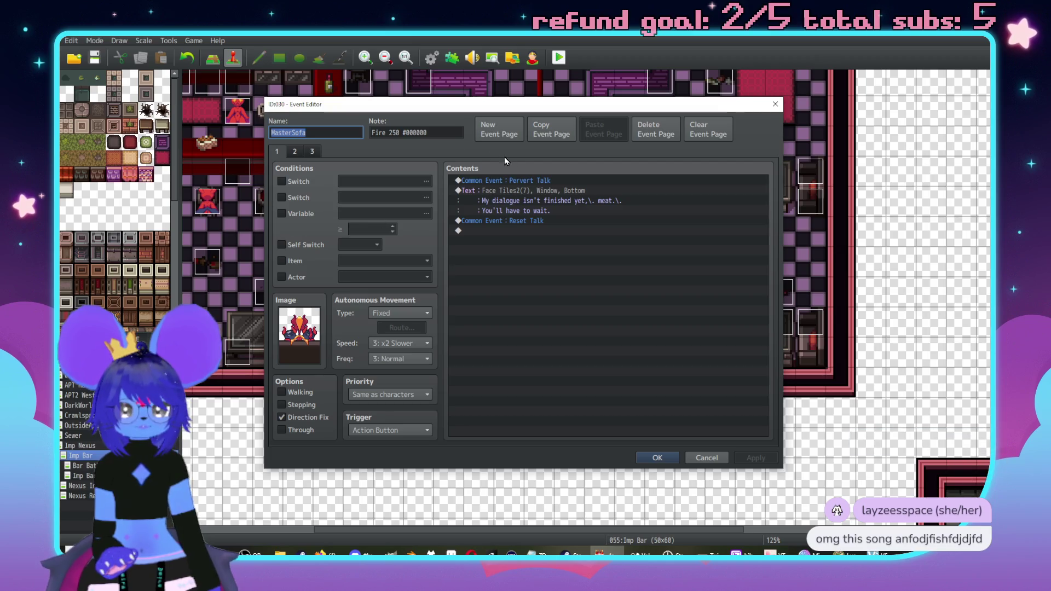
left_click(312, 152)
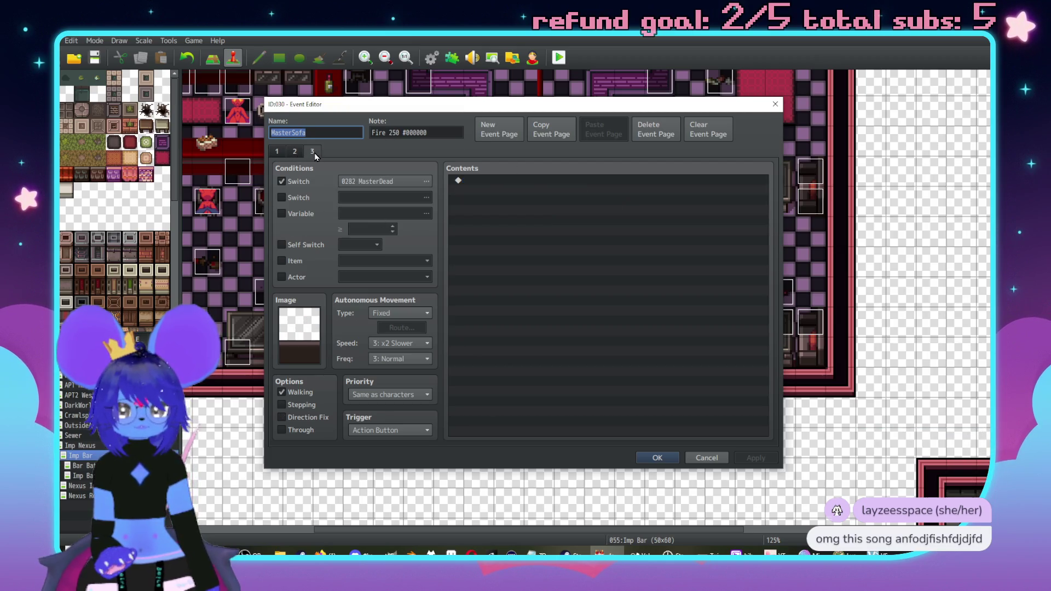
left_click(294, 152)
left_click(550, 136)
left_click(599, 136)
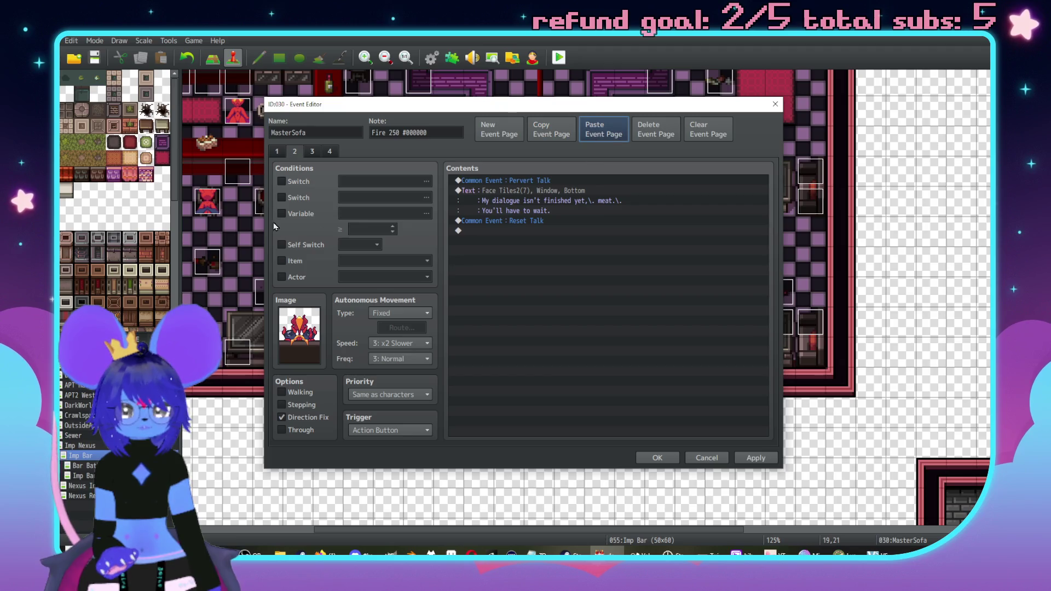
Set MasterSofa page 4's switch to MasterComplete, delete its placeholder Show Text, and save
left_click(281, 181)
left_click(426, 182)
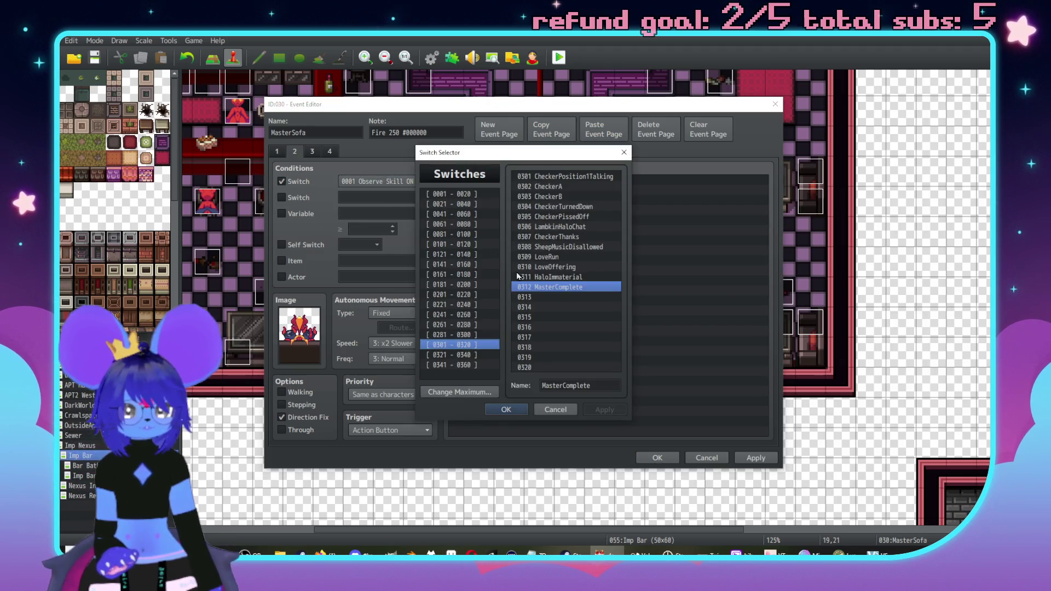
double_click(554, 288)
left_click(521, 191)
key("Delete")
left_click(756, 457)
left_click(649, 459)
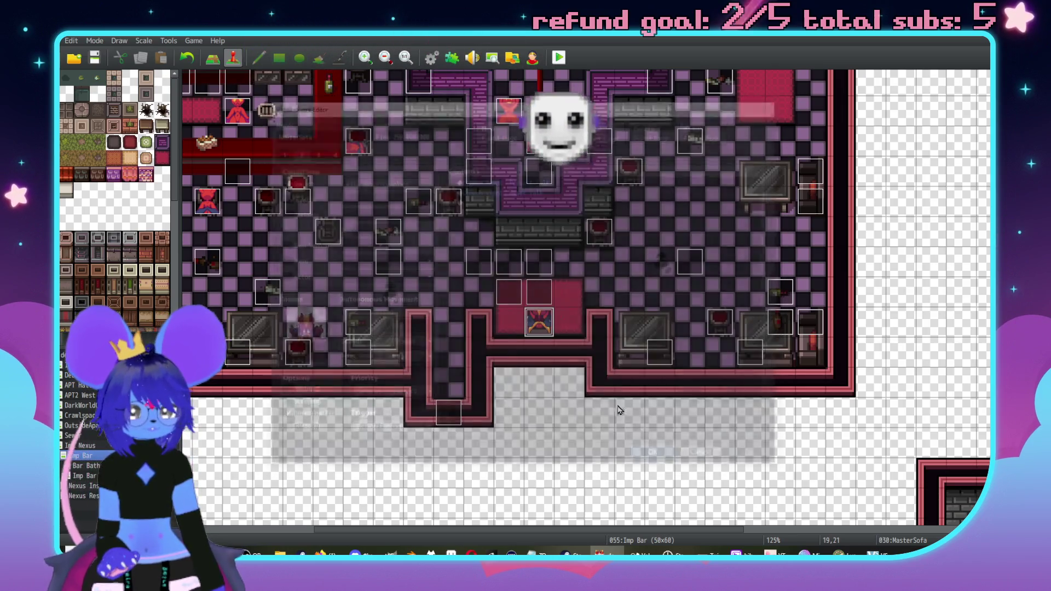
Check the Master event without changes, then reopen the Master Dynamic Panel event
double_click(544, 298)
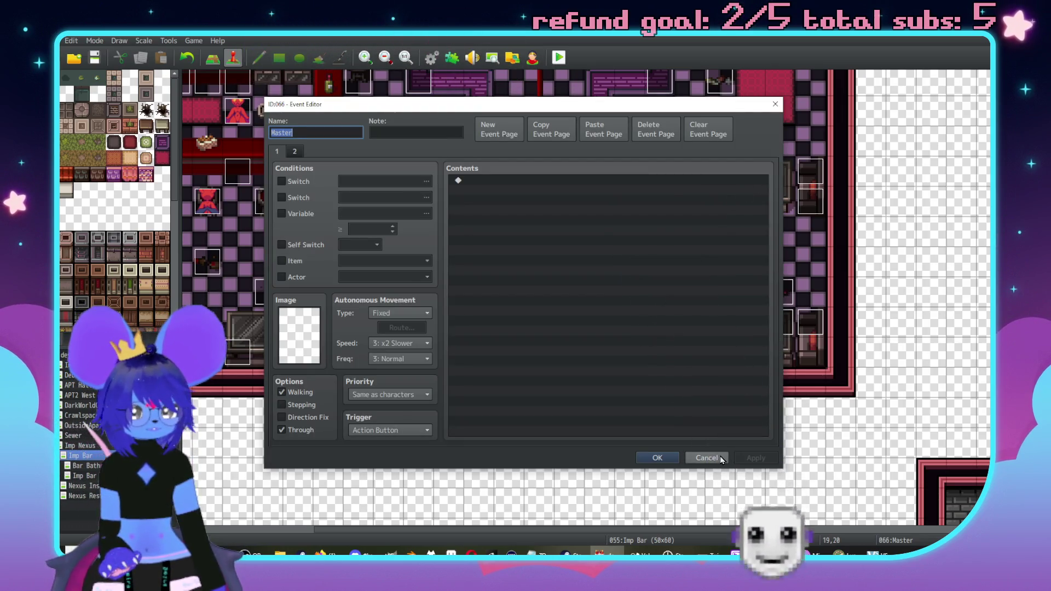
left_click(705, 458)
double_click(543, 266)
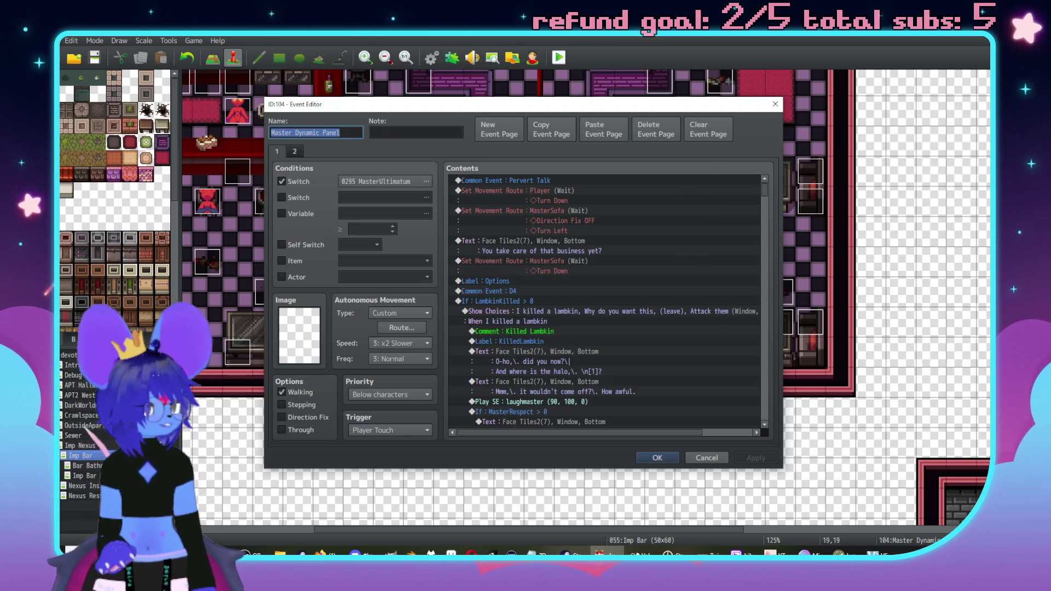
key("alt+Tab")
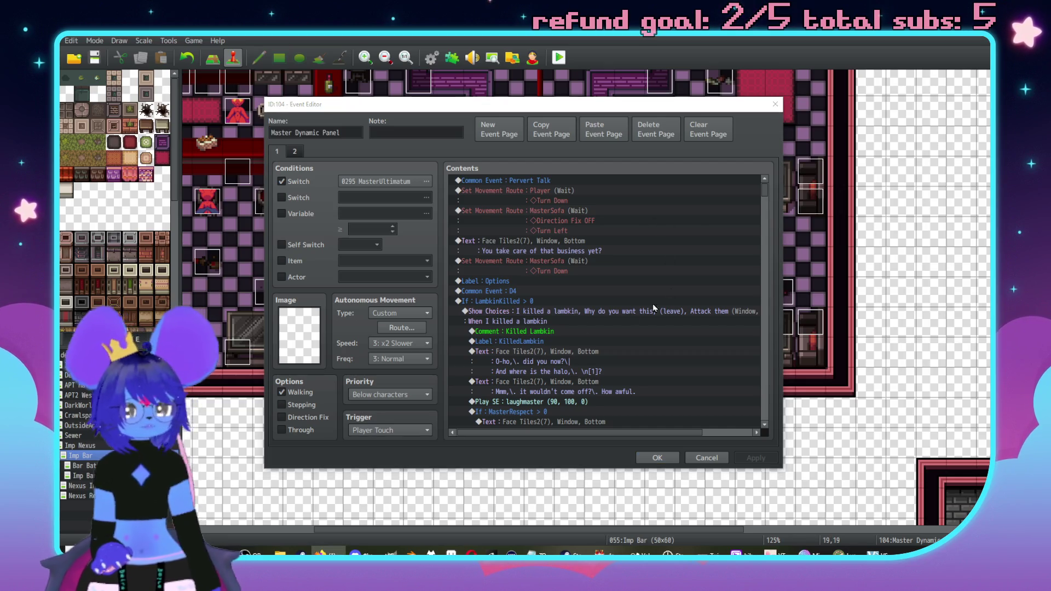
scroll(554, 330, "down", 5)
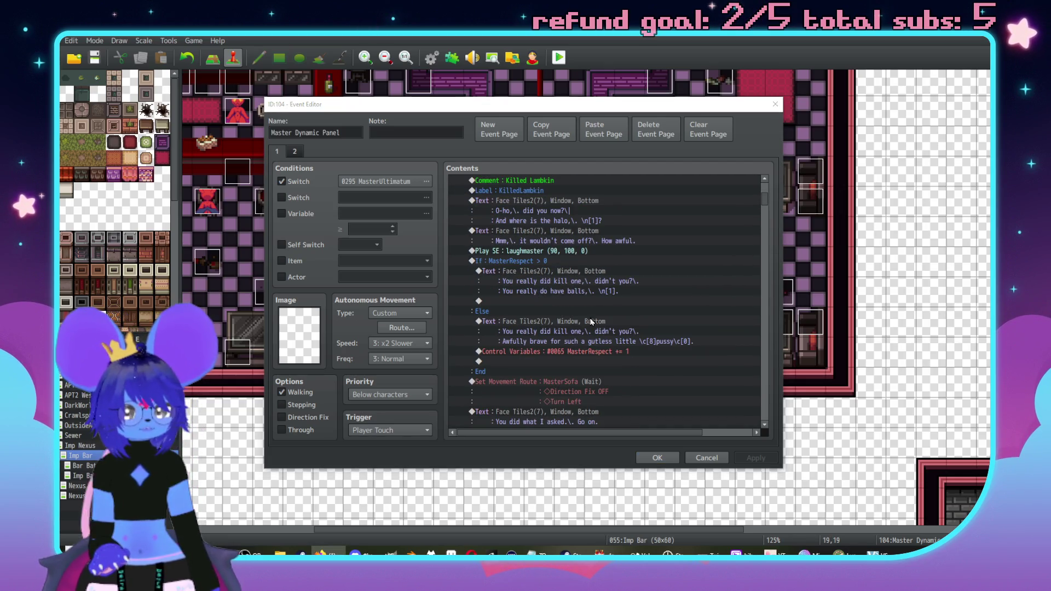
scroll(547, 374, "up", 2)
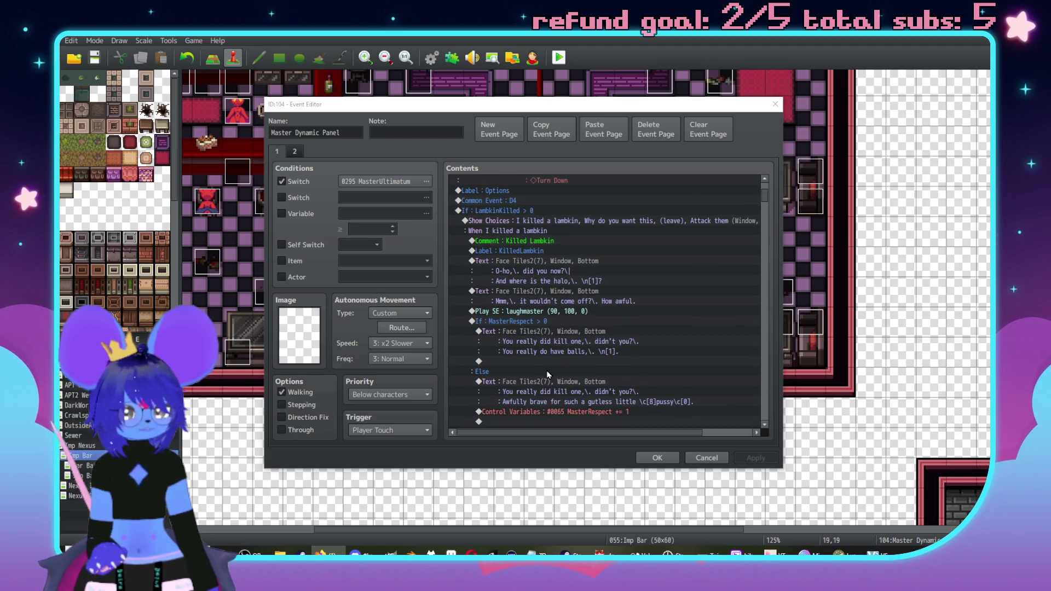
scroll(544, 364, "down", 1)
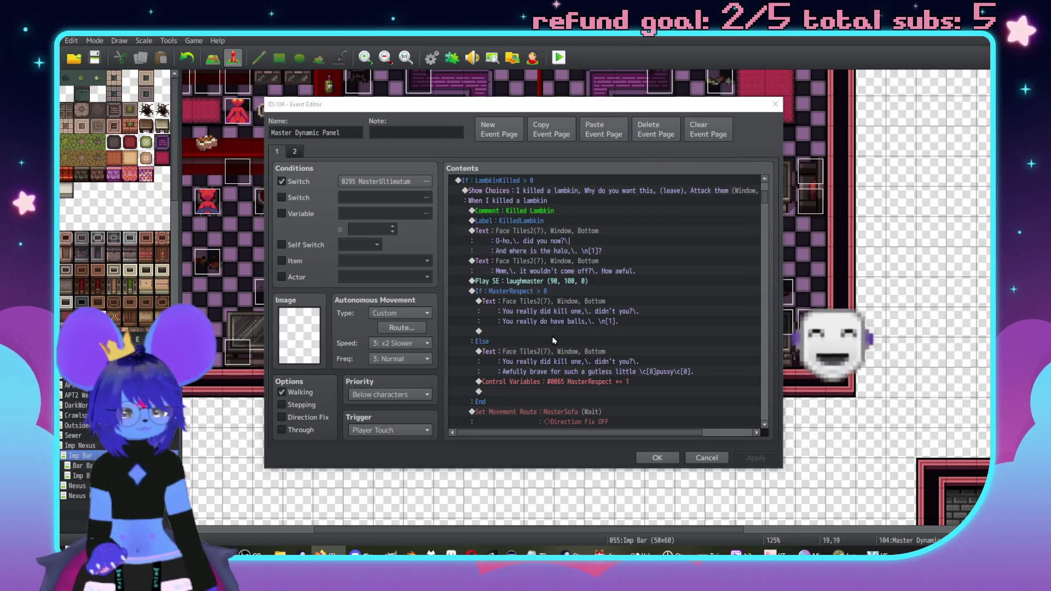
scroll(548, 331, "down", 4)
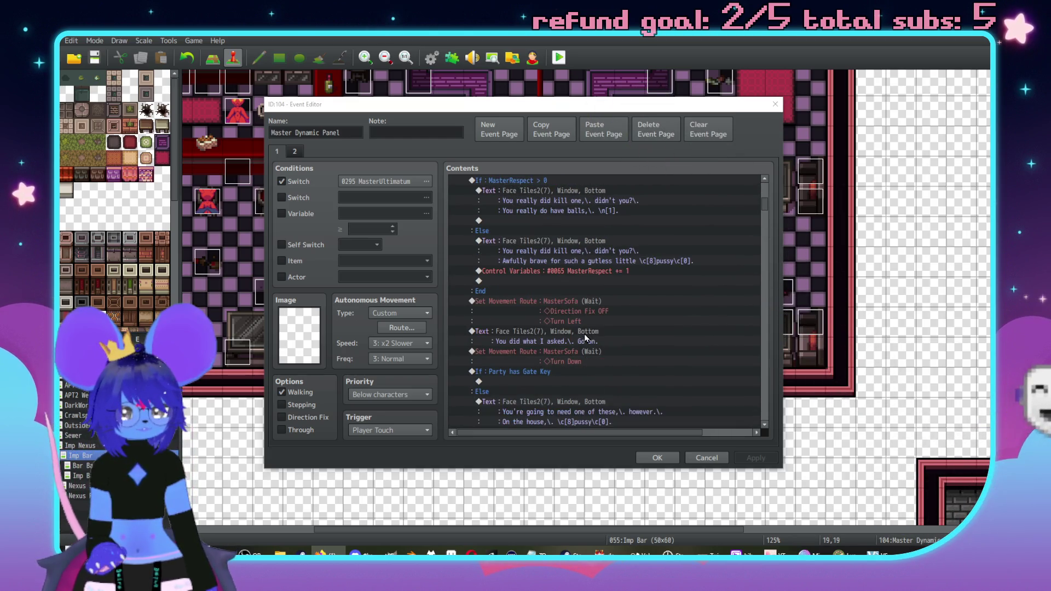
scroll(611, 315, "down", 1)
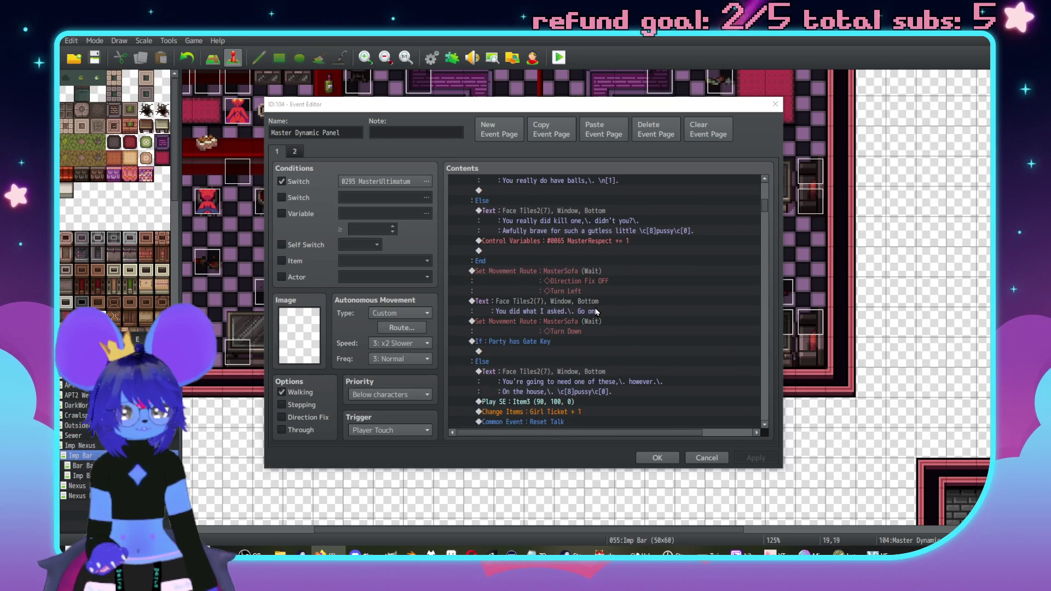
Insert a Play SE laughmaster command before the 'You did what I asked. Go on.' line
left_click(602, 302)
key("Insert")
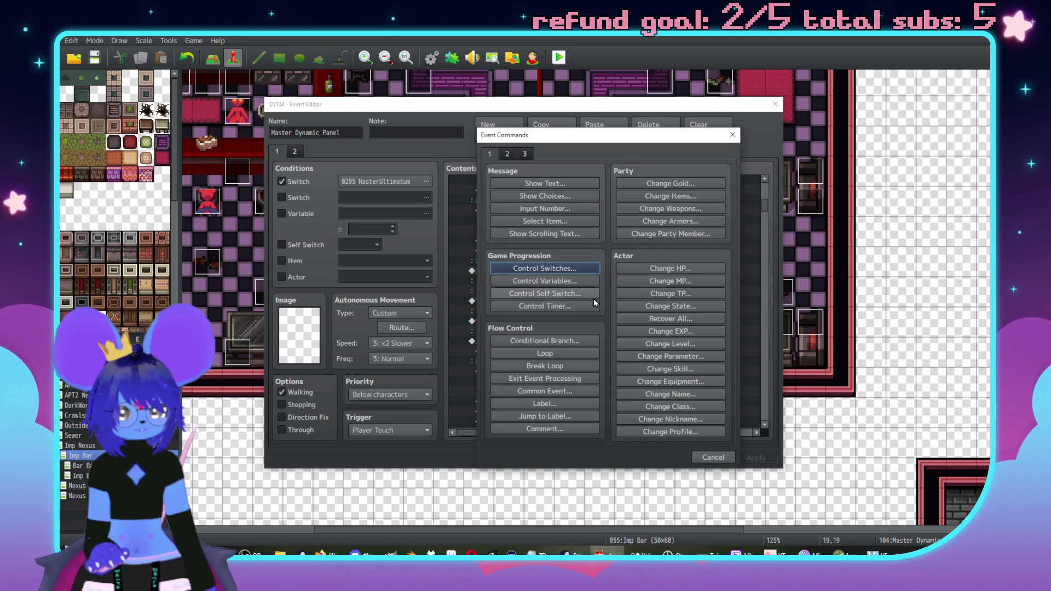
left_click(507, 154)
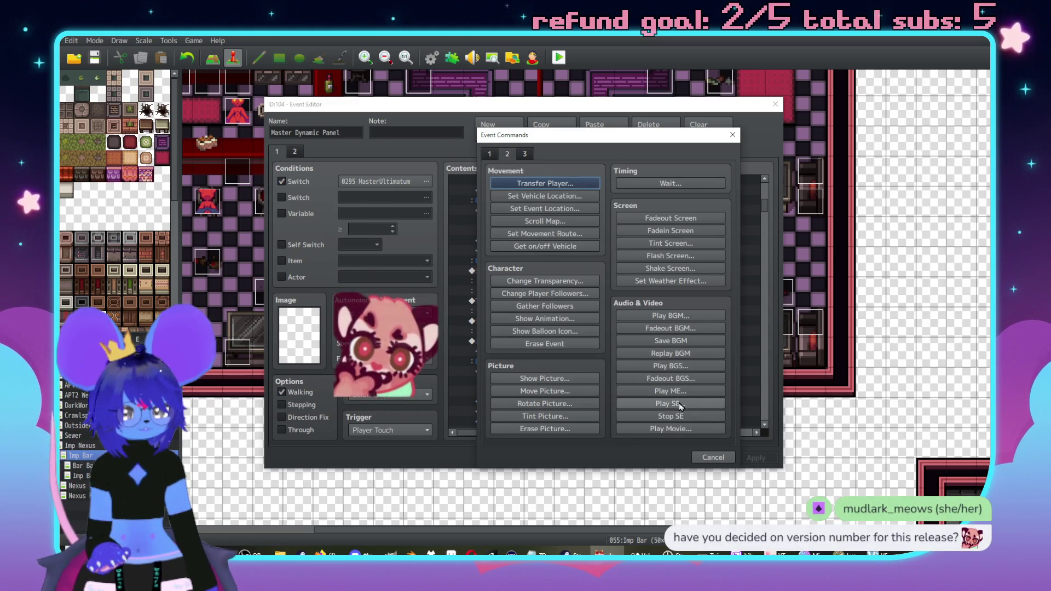
left_click(671, 403)
scroll(547, 307, "down", 3)
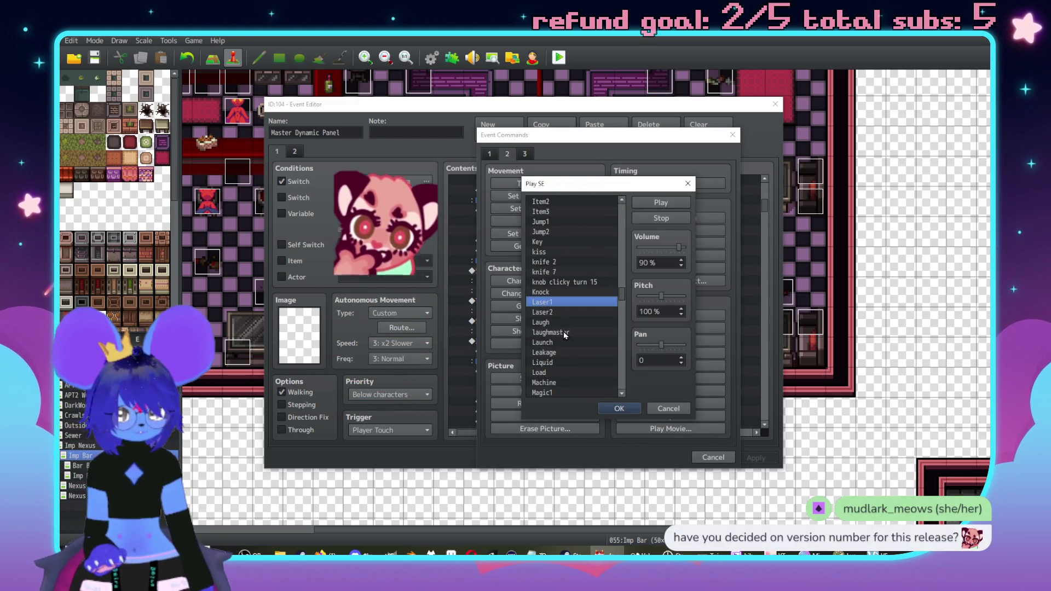
left_click(563, 331)
left_click(653, 206)
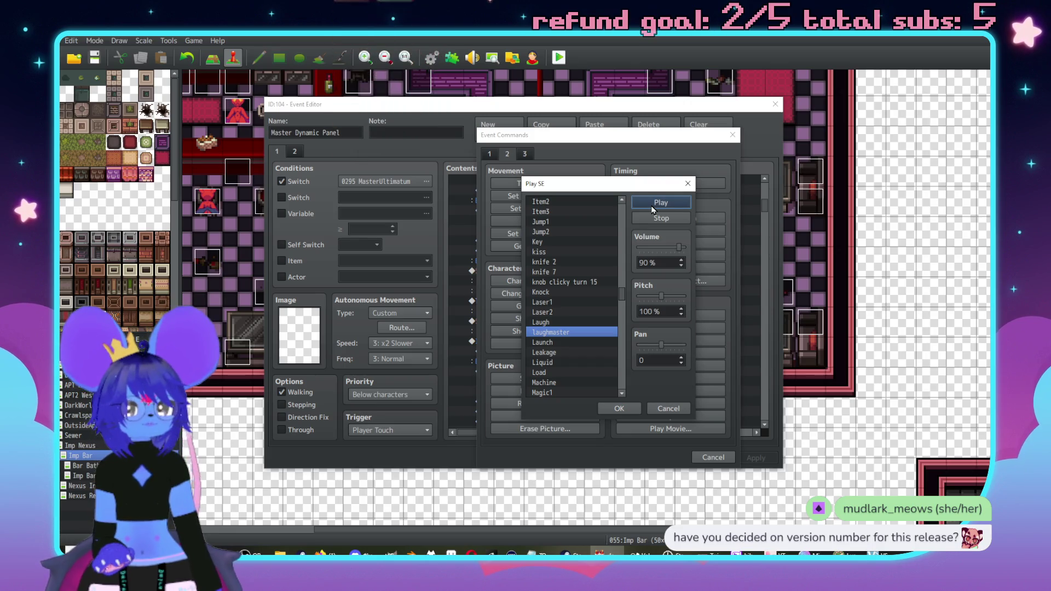
left_click(619, 410)
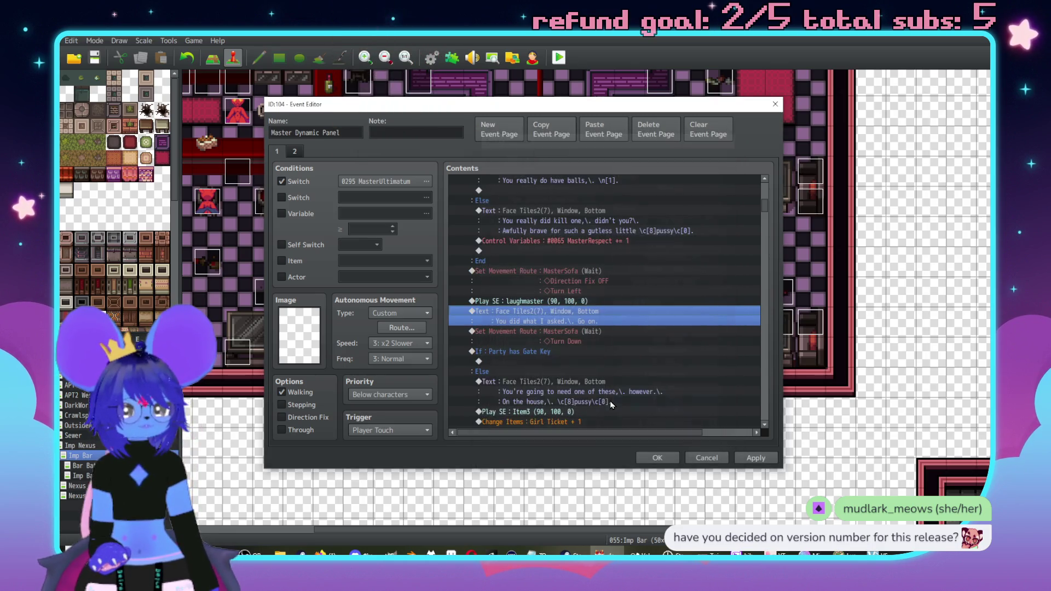
double_click(596, 290)
Replace 'Go on.' with 'You can go.' in Master's 'You did what I asked.' line
left_click(617, 269)
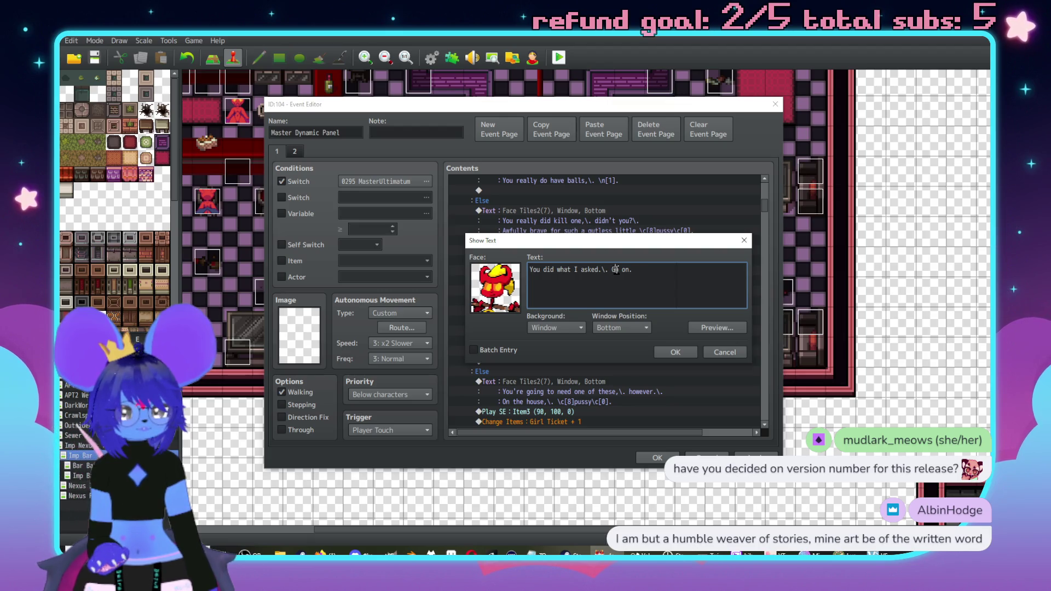
key("BackSpace")
type("You can g")
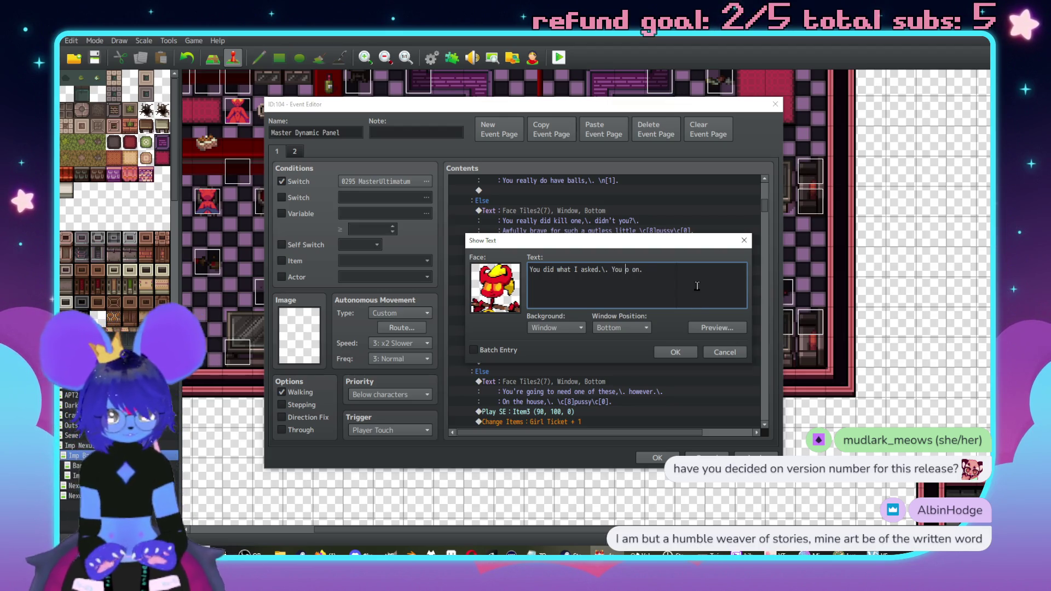
left_click(675, 352)
double_click(662, 319)
key("BackSpace")
key("BackSpace")
key("BackSpace")
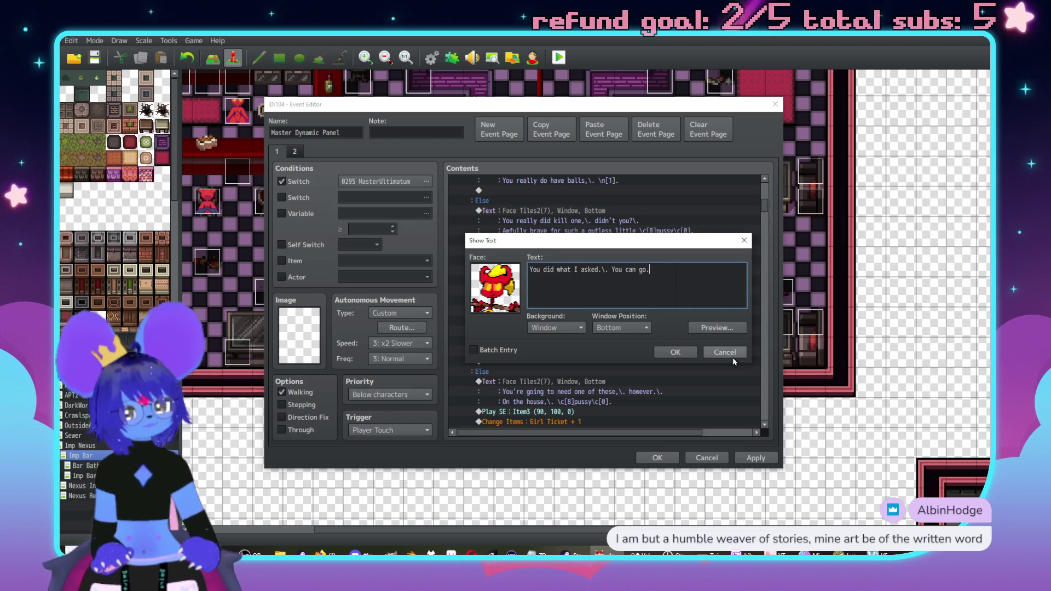
left_click(673, 354)
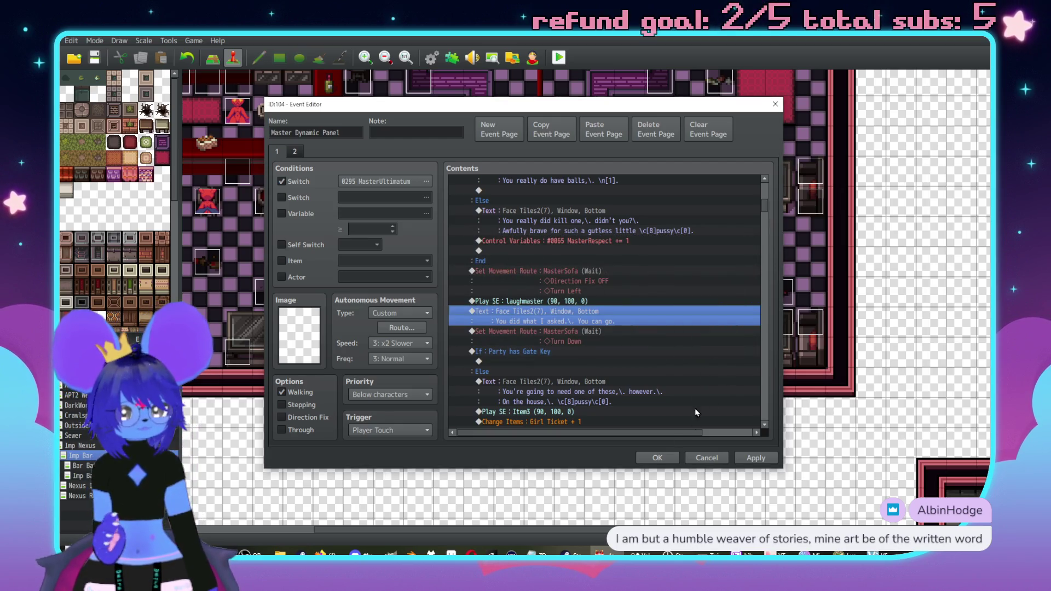
scroll(649, 339, "down", 2)
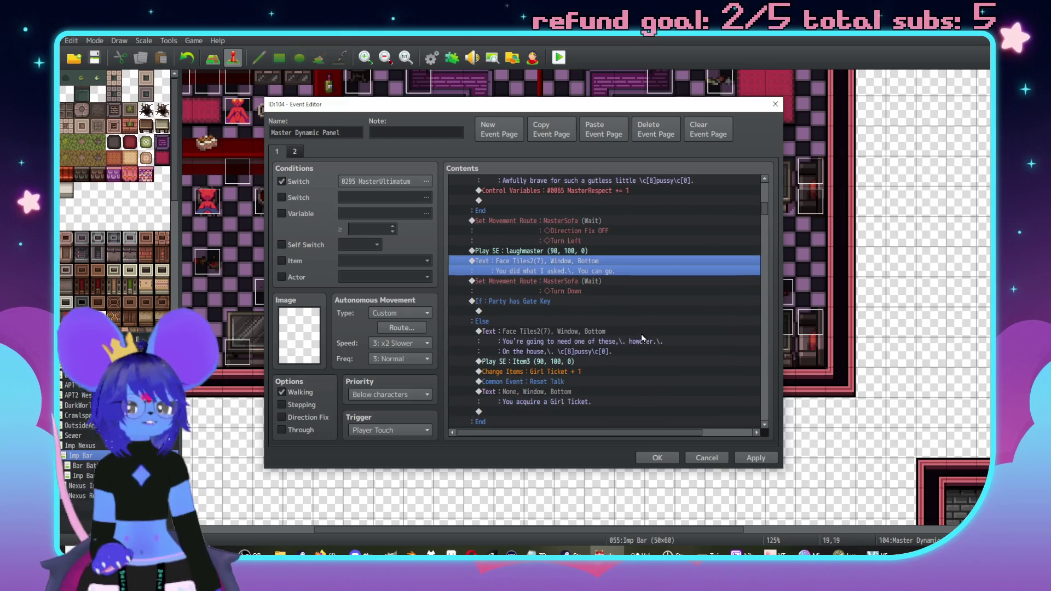
scroll(638, 328, "down", 4)
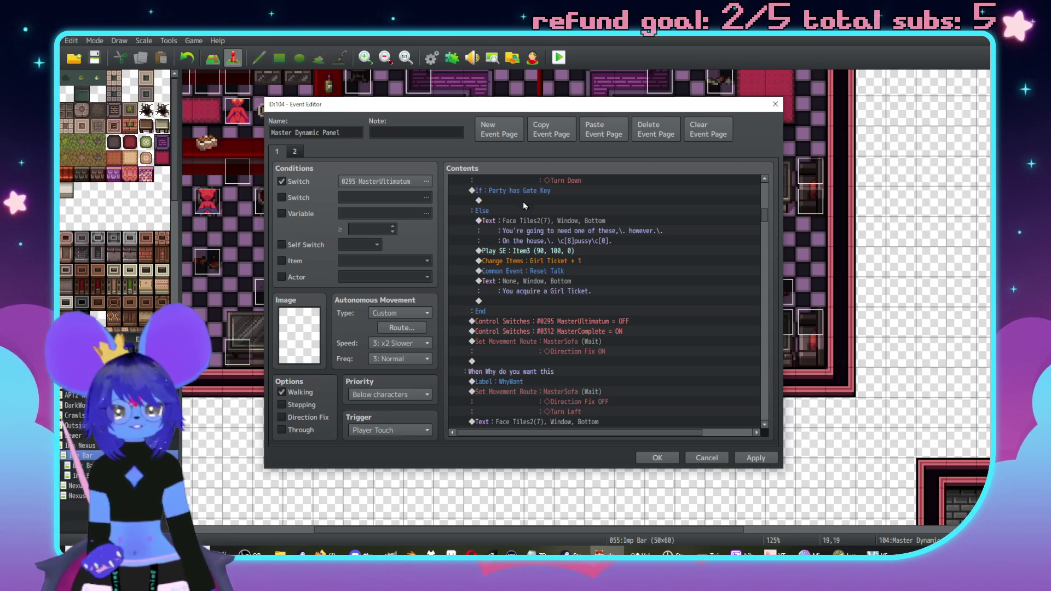
scroll(637, 308, "down", 3)
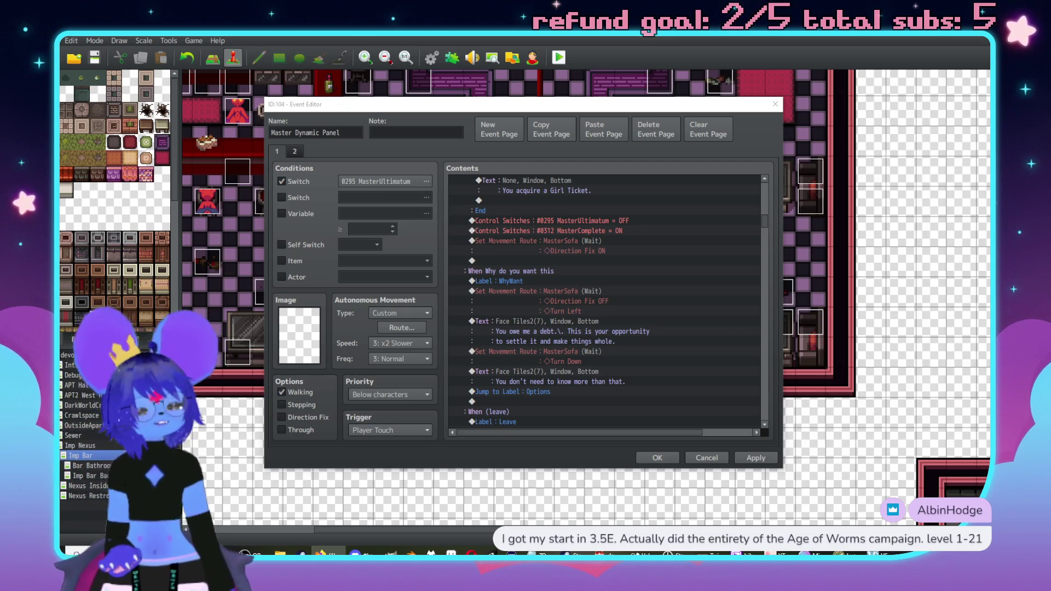
scroll(615, 248, "down", 2)
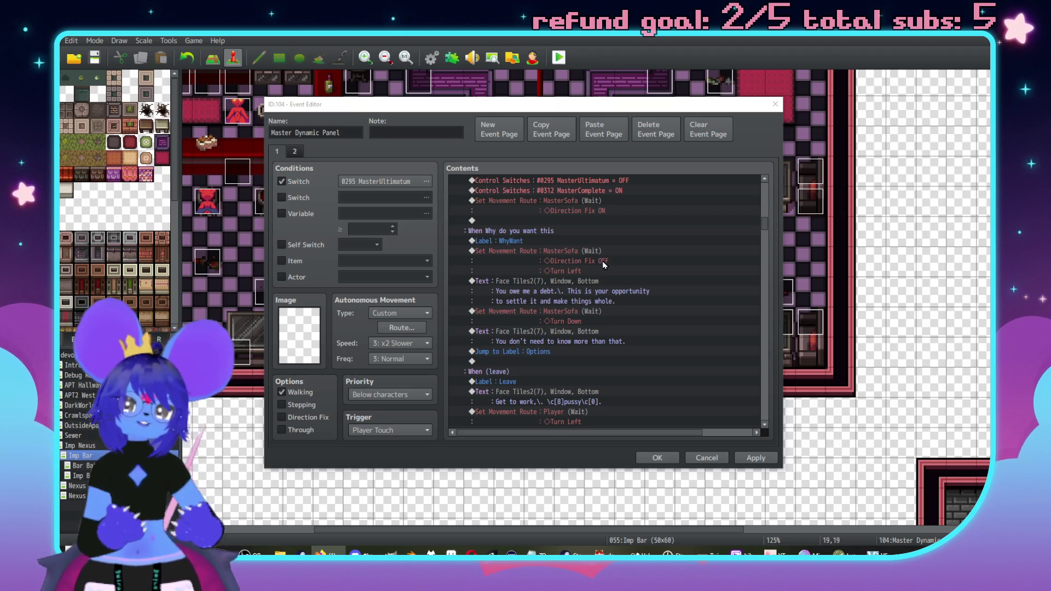
scroll(553, 217, "down", 10)
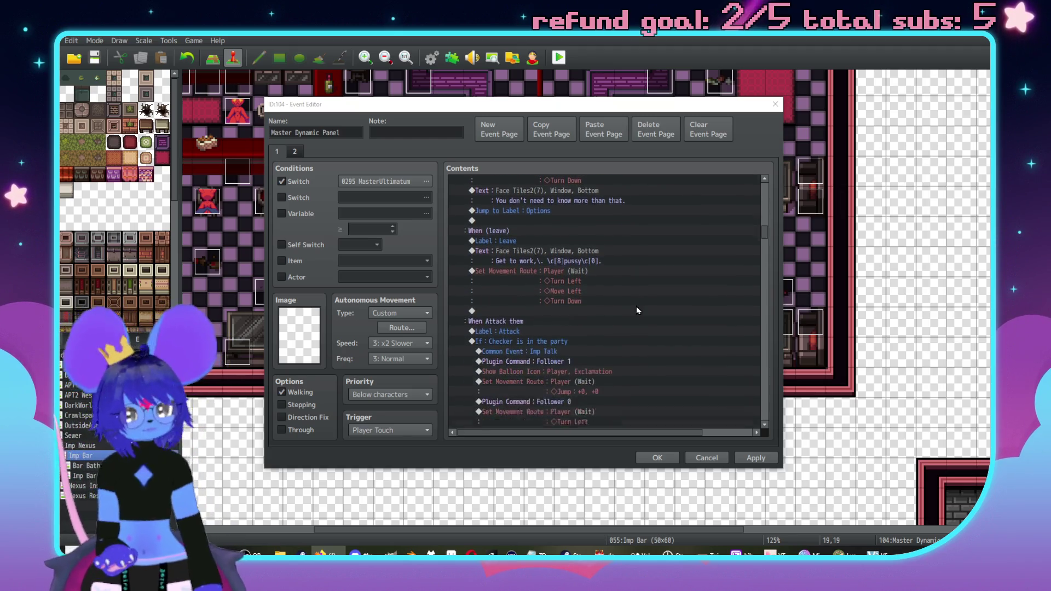
scroll(635, 300, "down", 10)
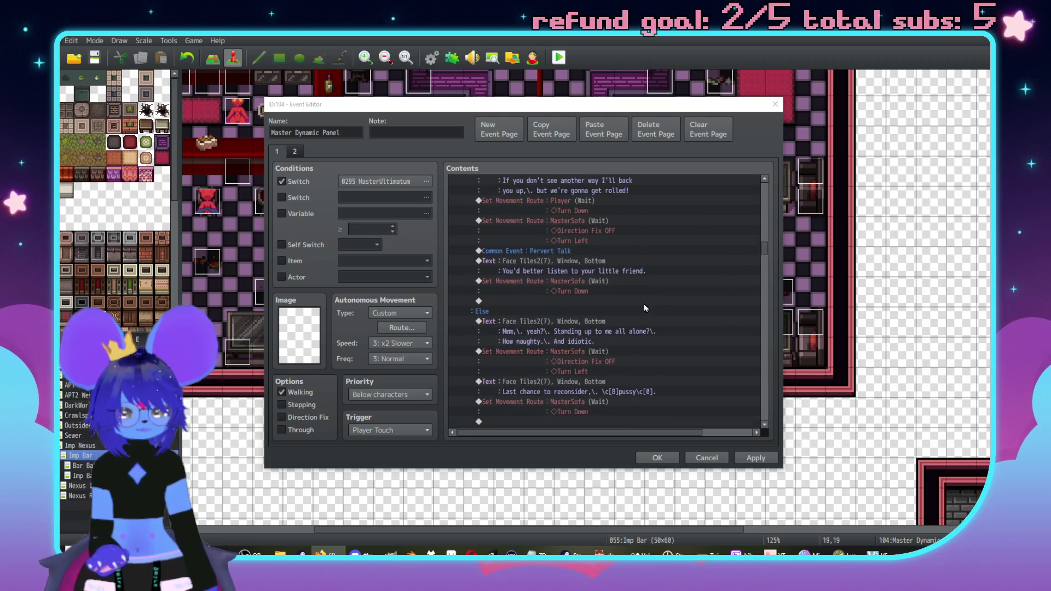
scroll(635, 298, "down", 3)
double_click(566, 252)
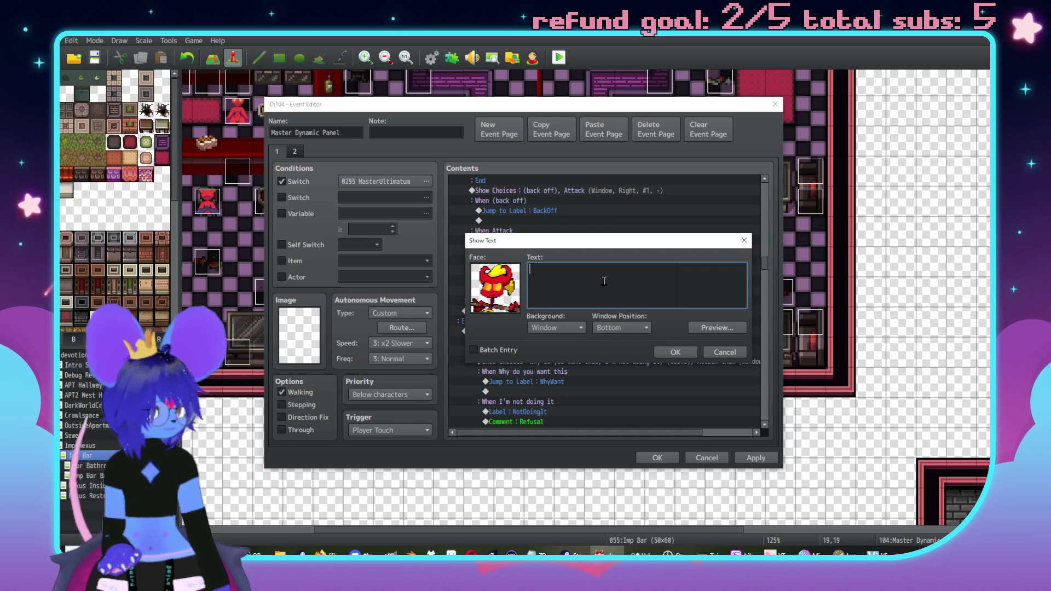
Enter 'I'm going to enjoy taking you apart,\. \c[8]meat\c[0].' under When Attack, preview it, and confirm
type("I'")
type("m goinn")
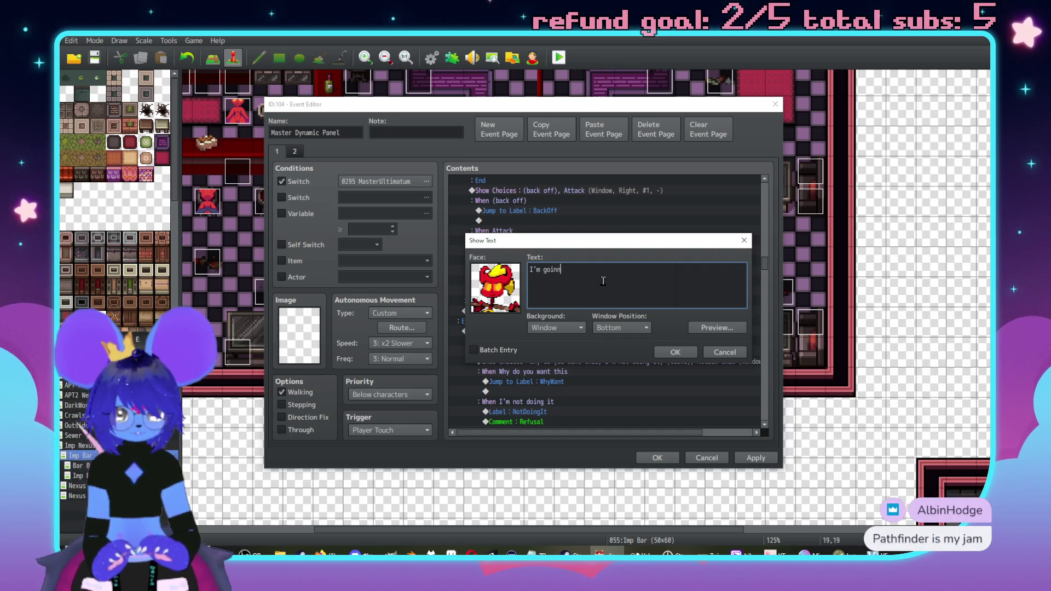
key("BackSpace")
type("g to enjoy ")
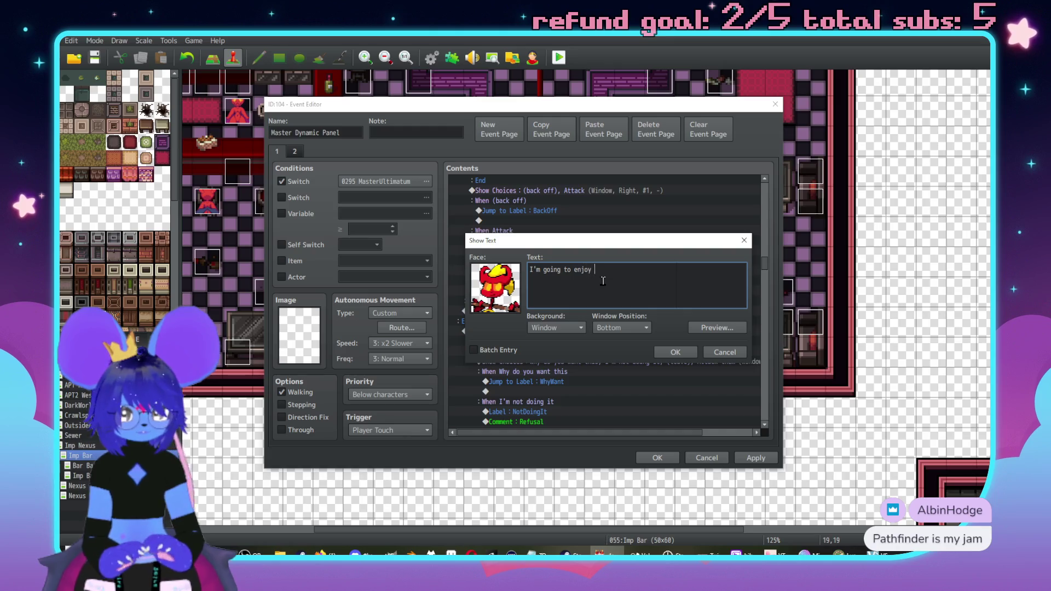
type("taking you apar")
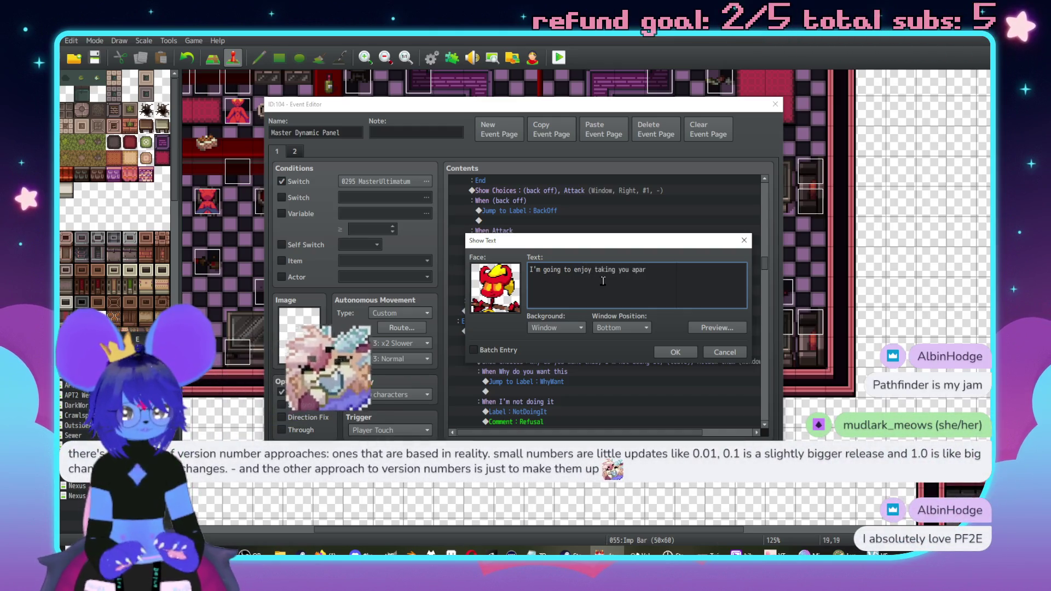
type("t,\\. \\c")
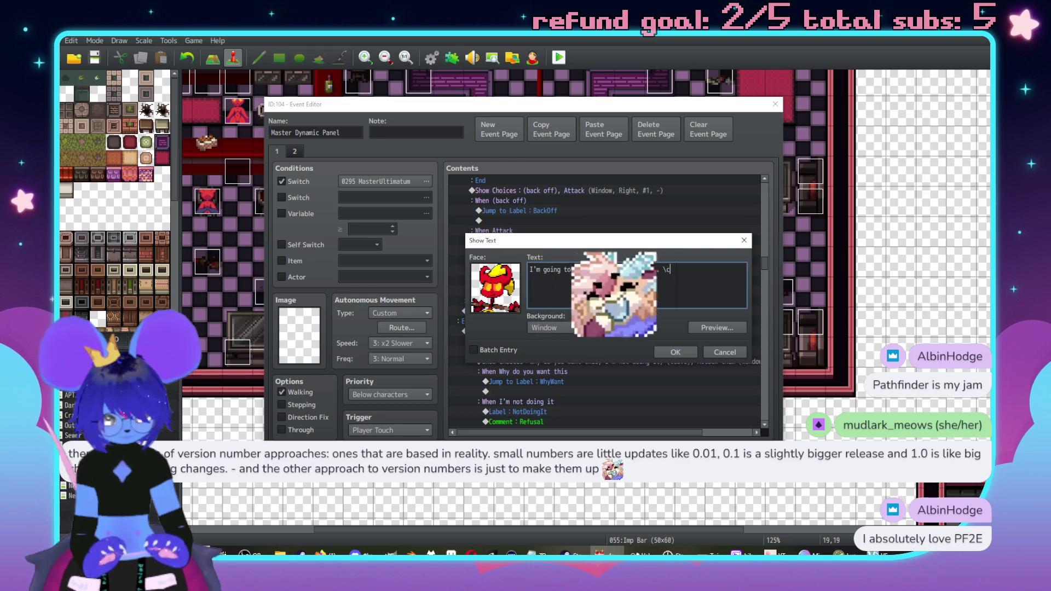
type("[8]meat\\c[0].")
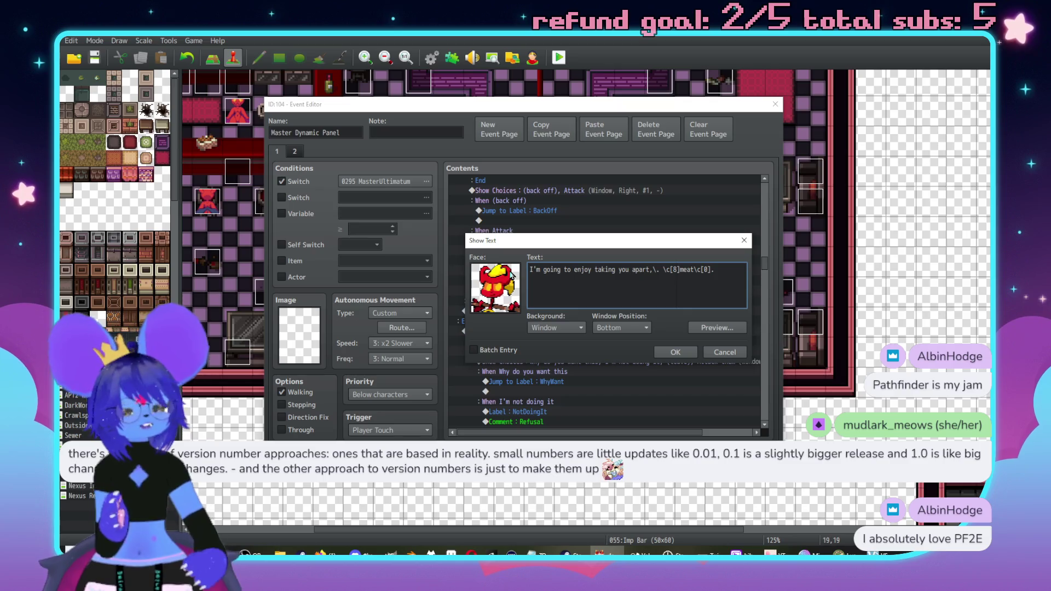
left_click(712, 328)
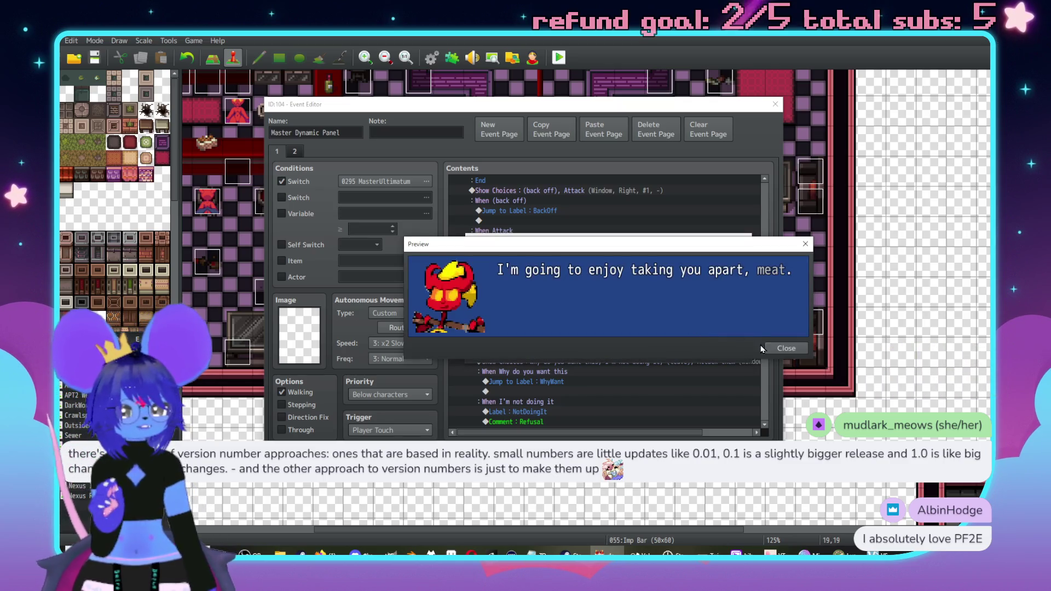
left_click(705, 356)
left_click(673, 351)
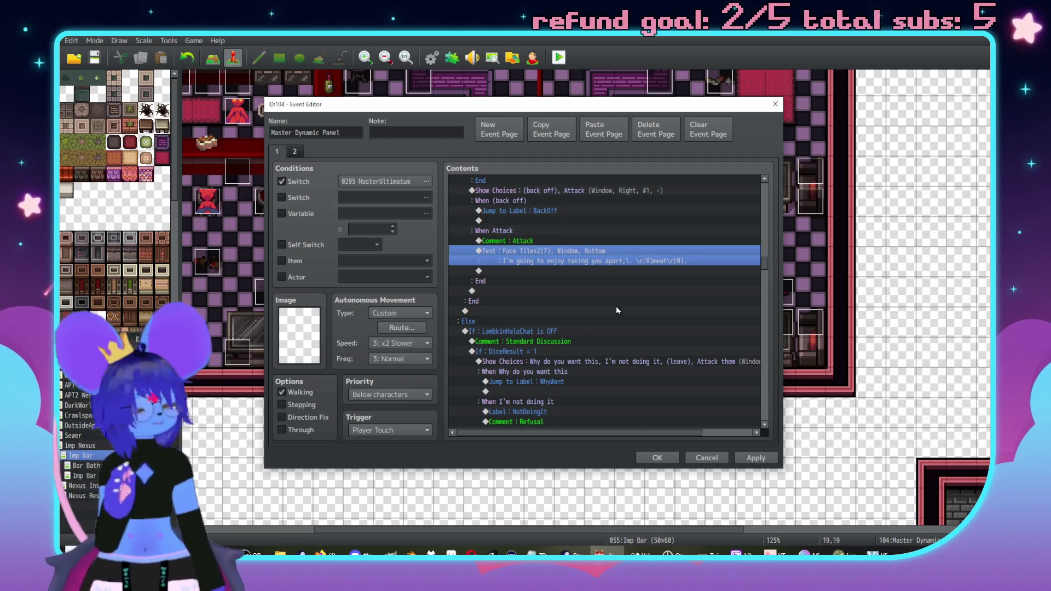
Cancel adding a command after the last line, then close the Master Dynamic Panel event editor
scroll(636, 300, "down", 1)
scroll(636, 303, "down", 1)
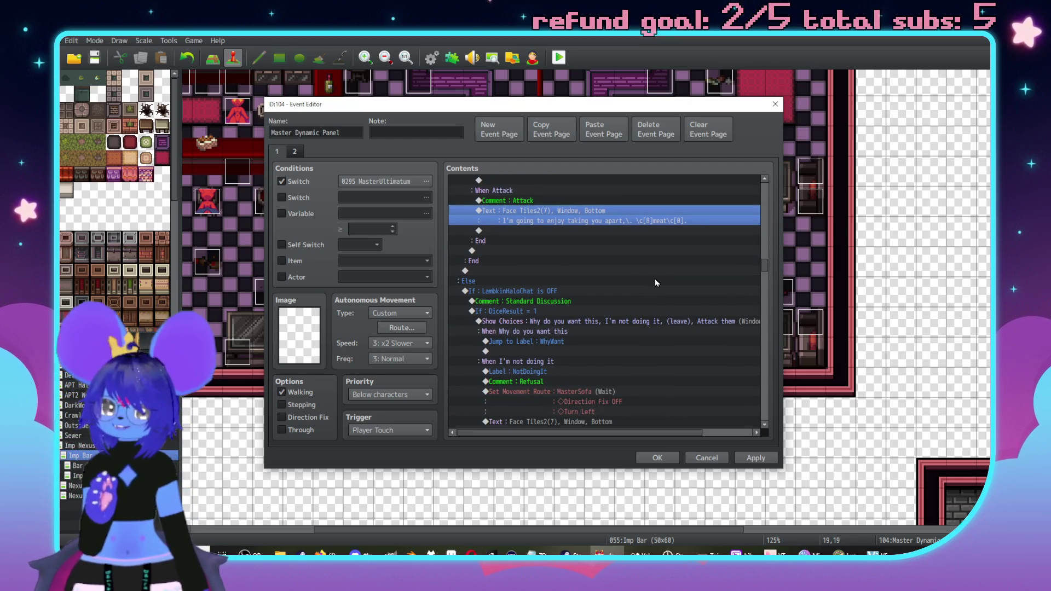
scroll(625, 282, "up", 2)
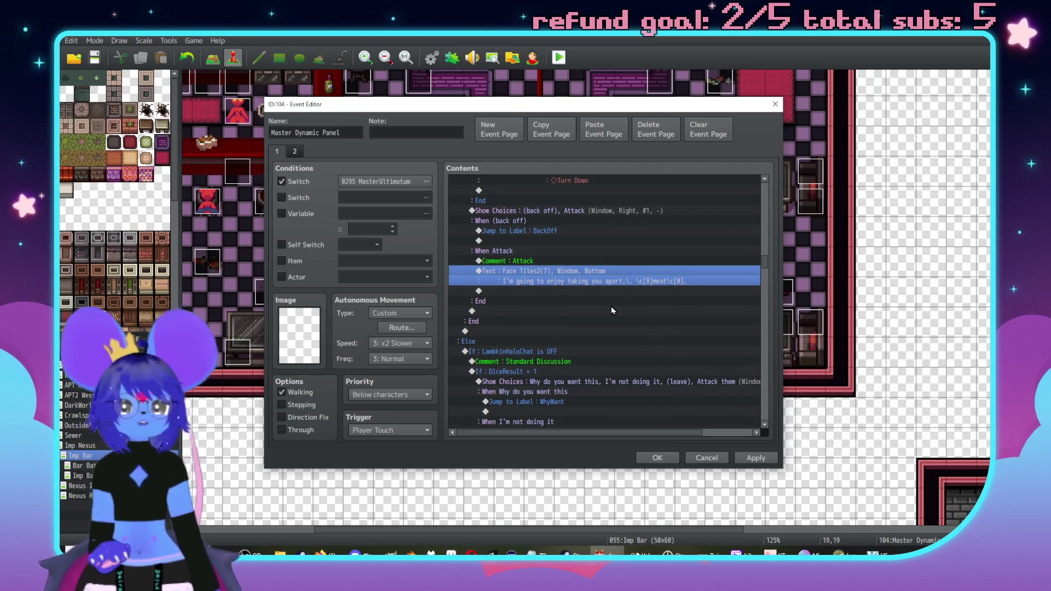
double_click(526, 292)
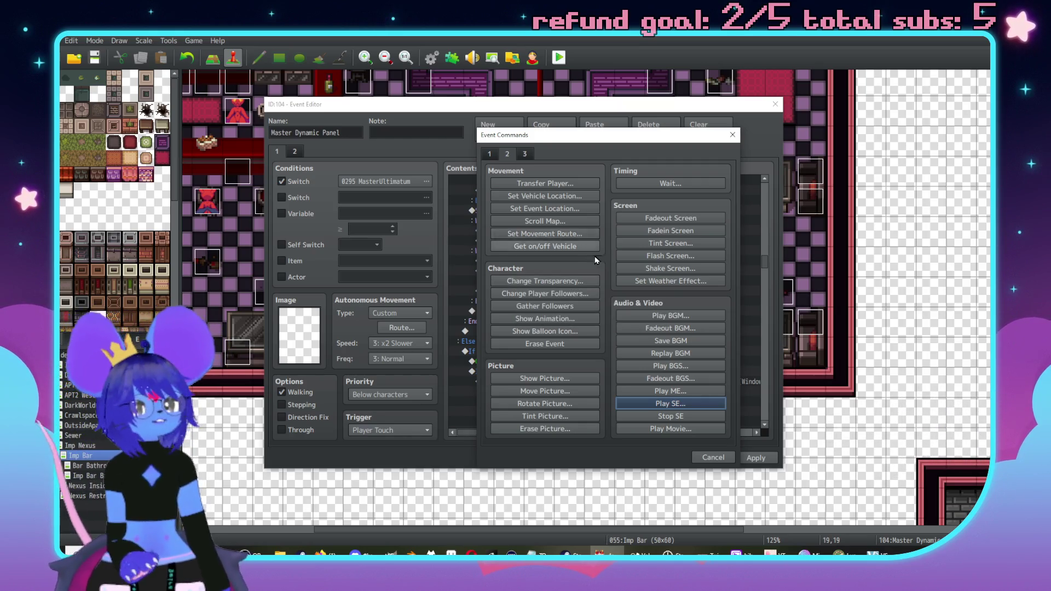
left_click(714, 457)
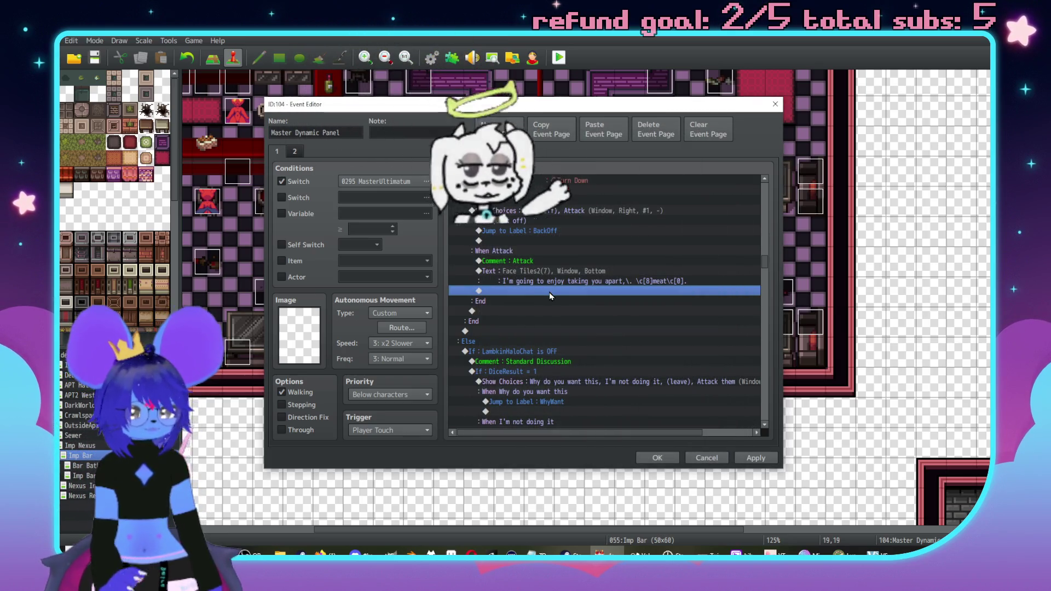
left_click(765, 425)
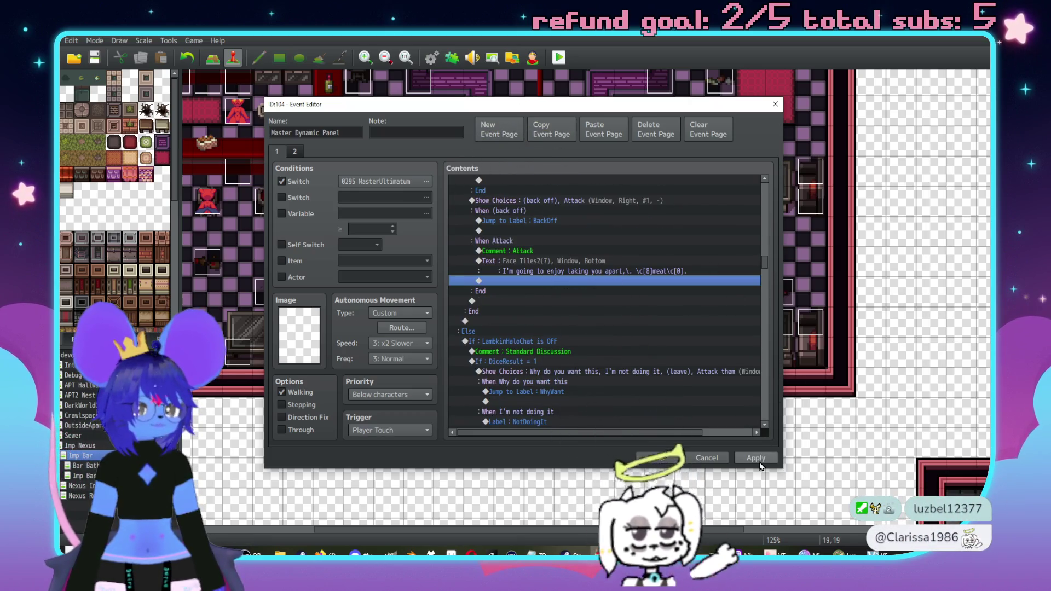
key("Escape")
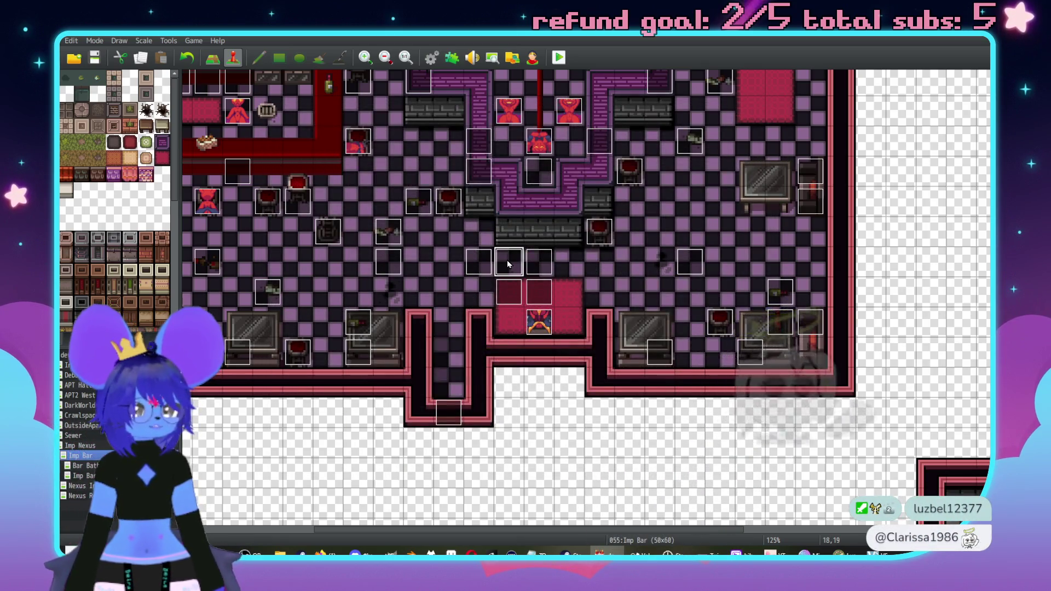
double_click(507, 261)
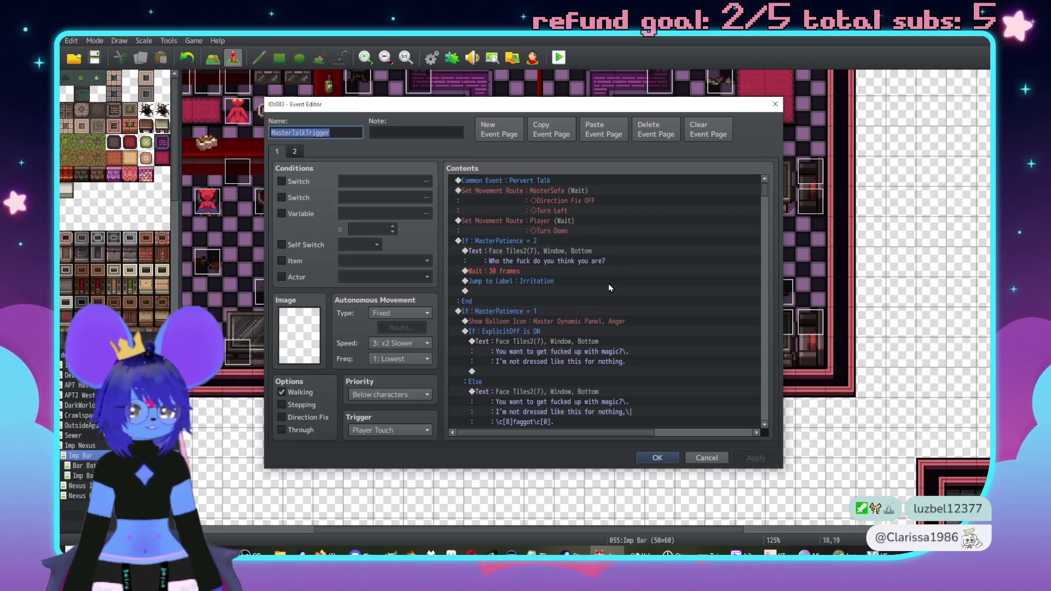
scroll(616, 274, "down", 4)
scroll(760, 195, "down", 5)
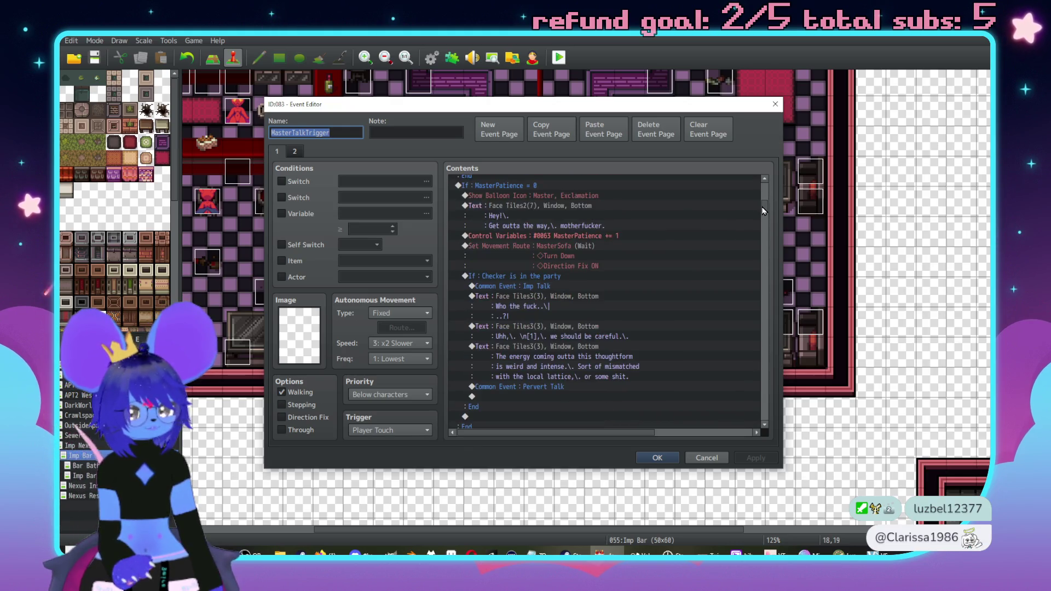
scroll(714, 311, "down", 1)
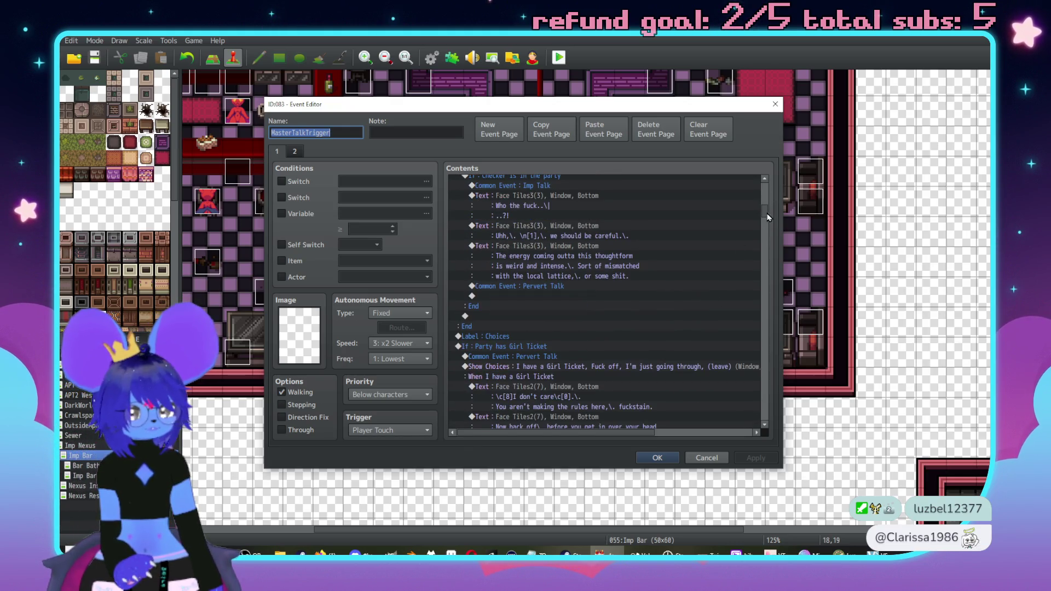
scroll(713, 310, "down", 15)
scroll(681, 321, "up", 10)
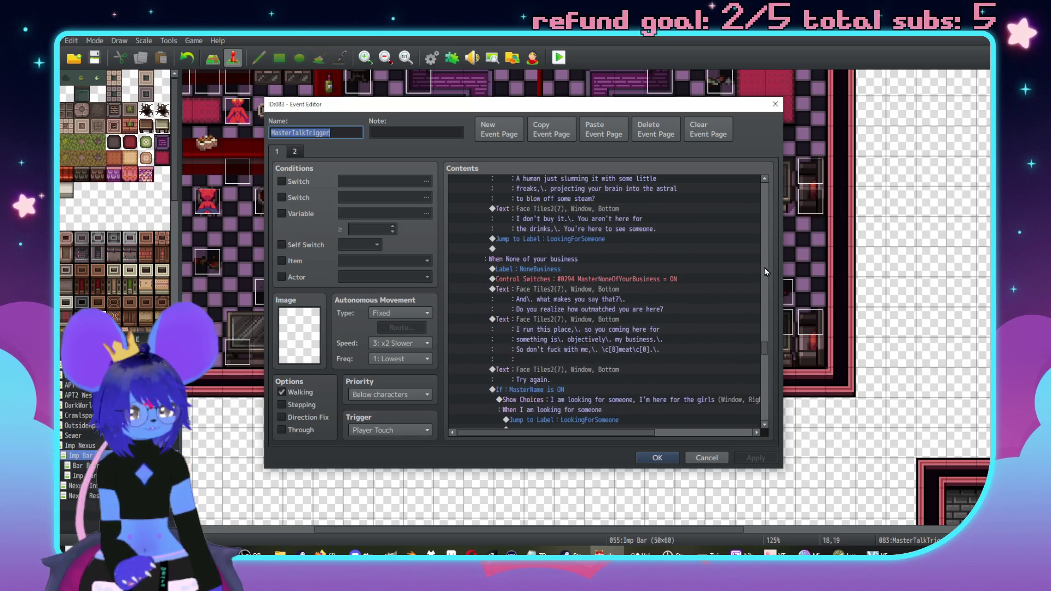
scroll(765, 268, "up", 5)
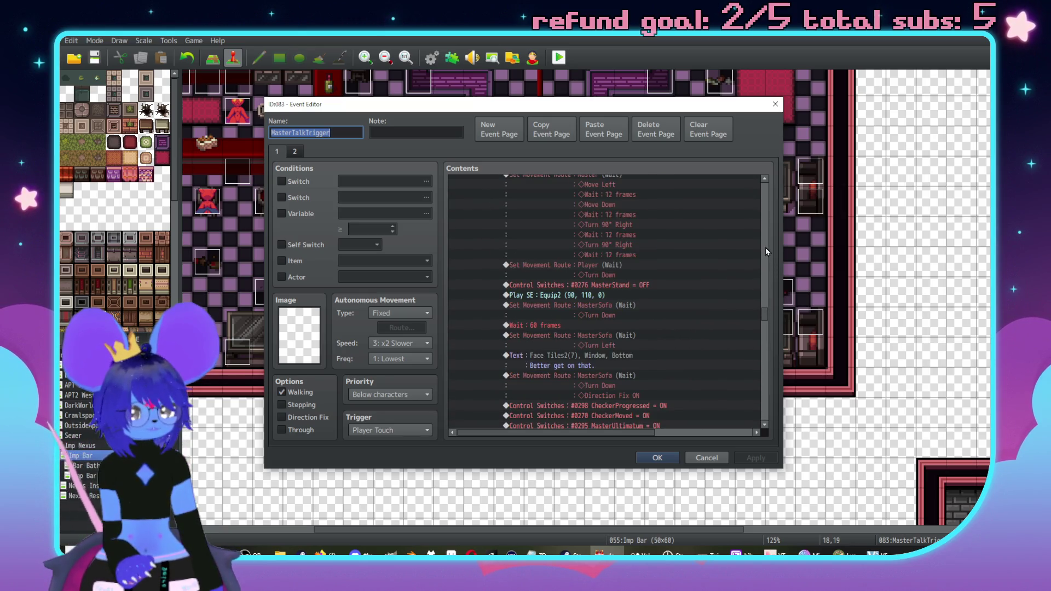
scroll(711, 260, "up", 5)
scroll(713, 260, "up", 5)
scroll(729, 244, "down", 5)
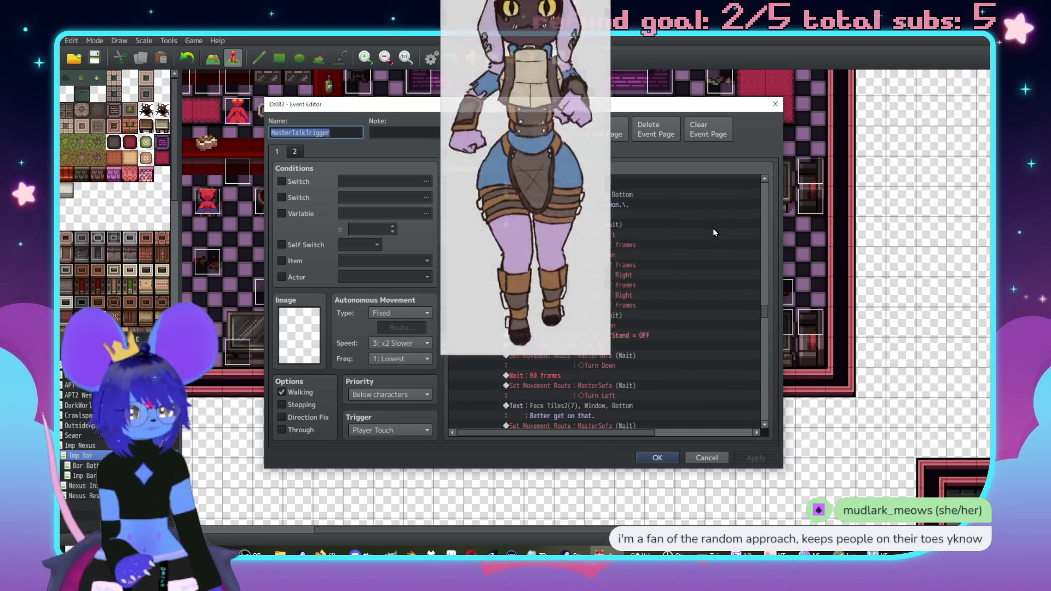
scroll(727, 253, "up", 3)
left_click(765, 219)
scroll(633, 295, "up", 3)
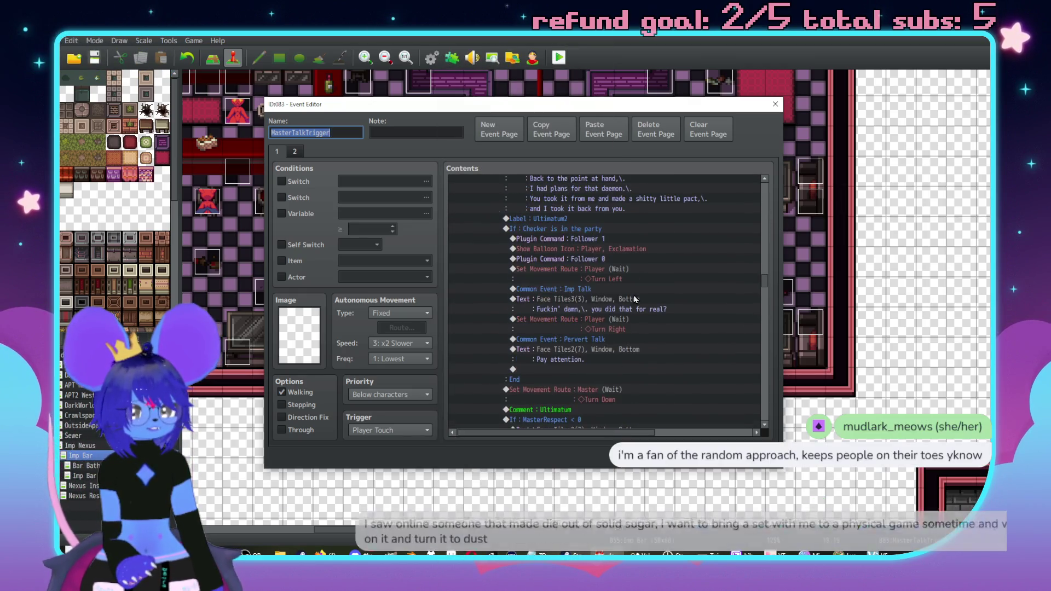
scroll(653, 304, "up", 6)
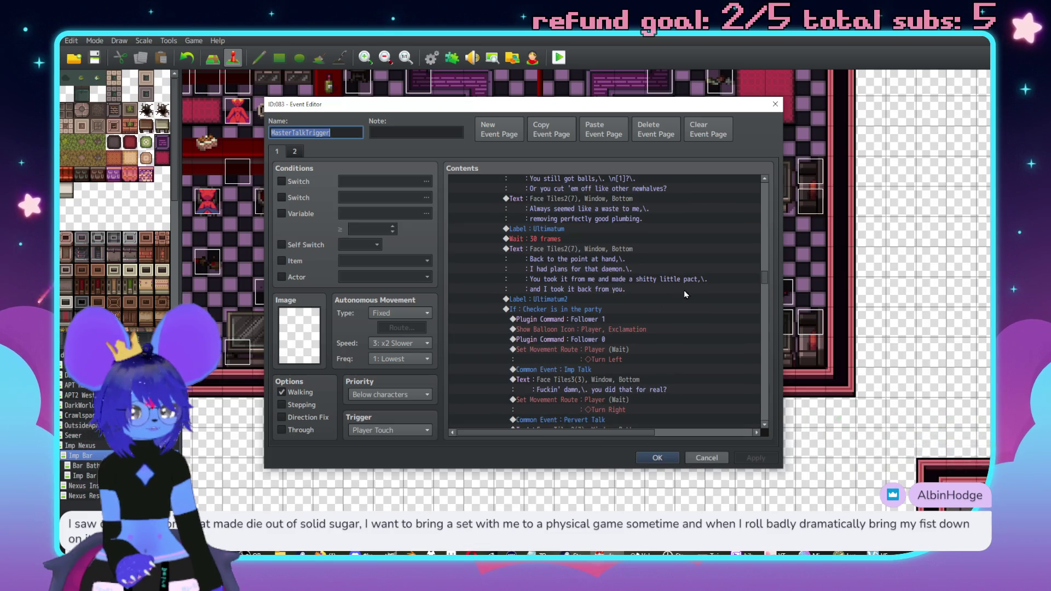
scroll(701, 265, "up", 8)
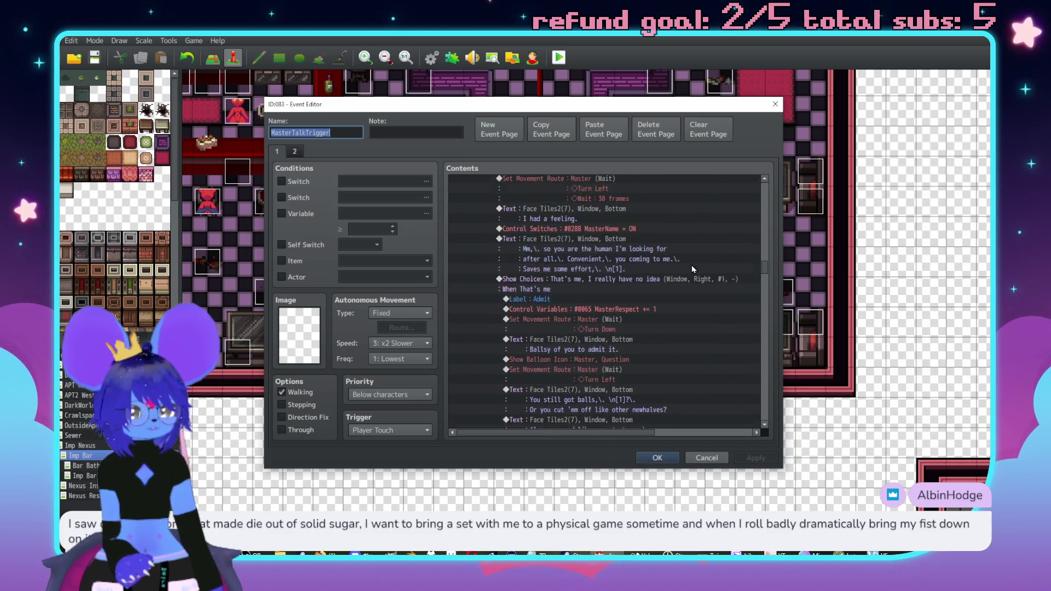
scroll(699, 262, "up", 6)
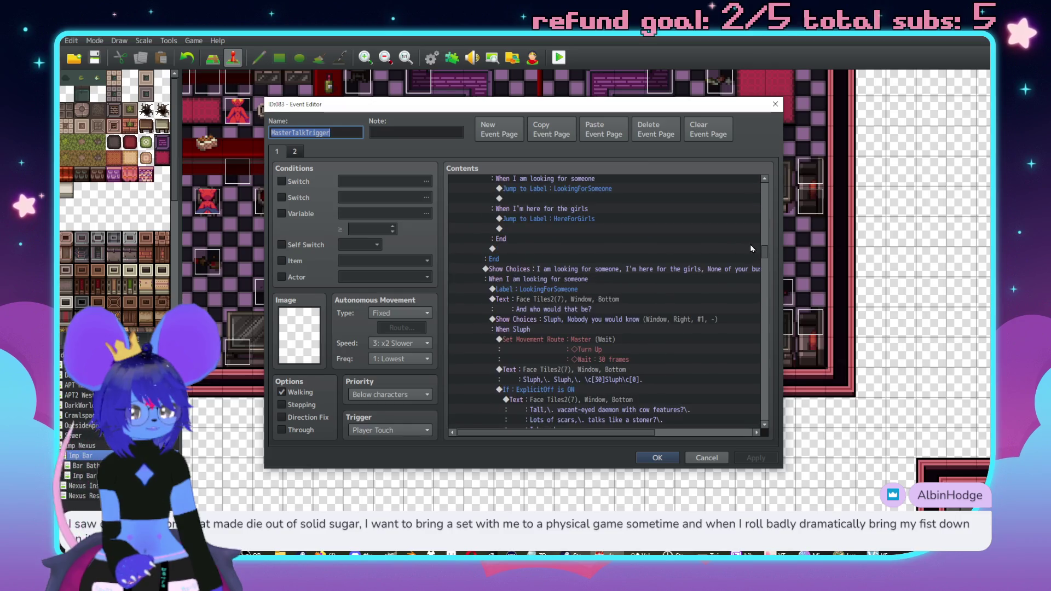
scroll(636, 305, "down", 10)
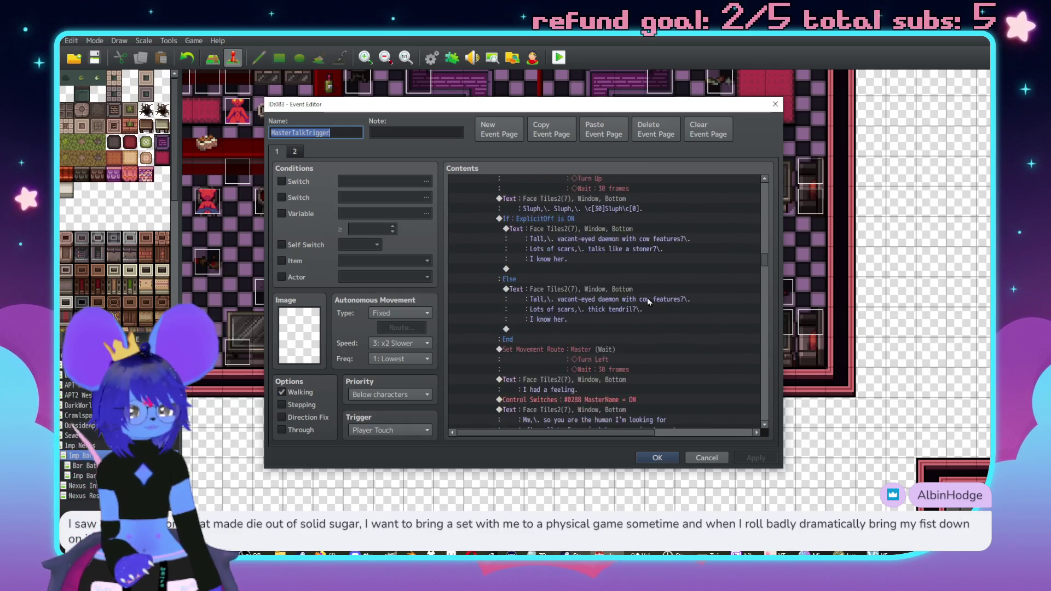
scroll(570, 319, "down", 2)
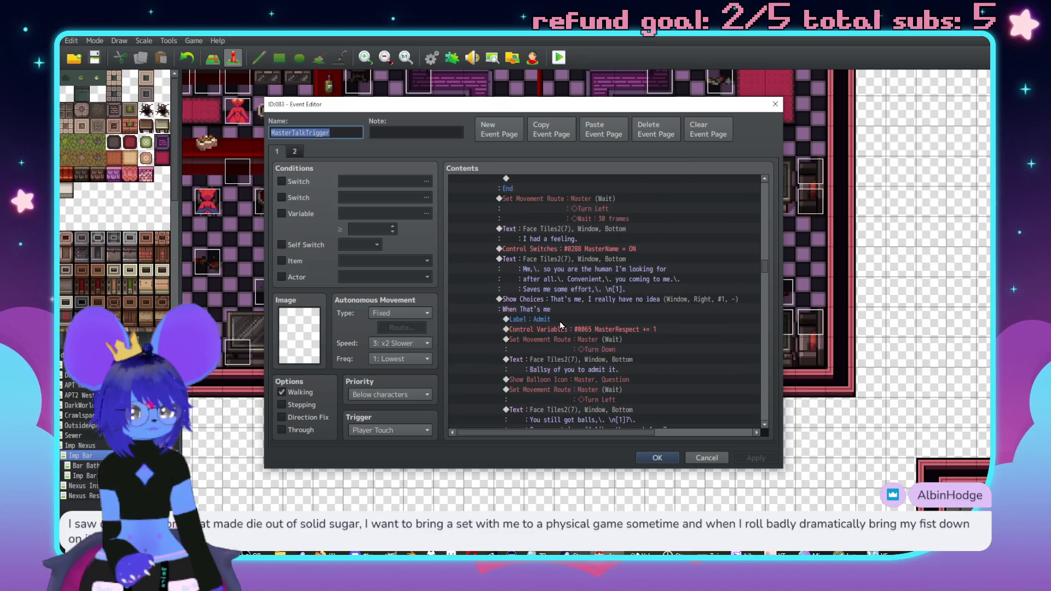
Insert a previewed Play SE laughmaster (90, 100, 0) before 'Ballsy of you to admit it.'
key("Insert")
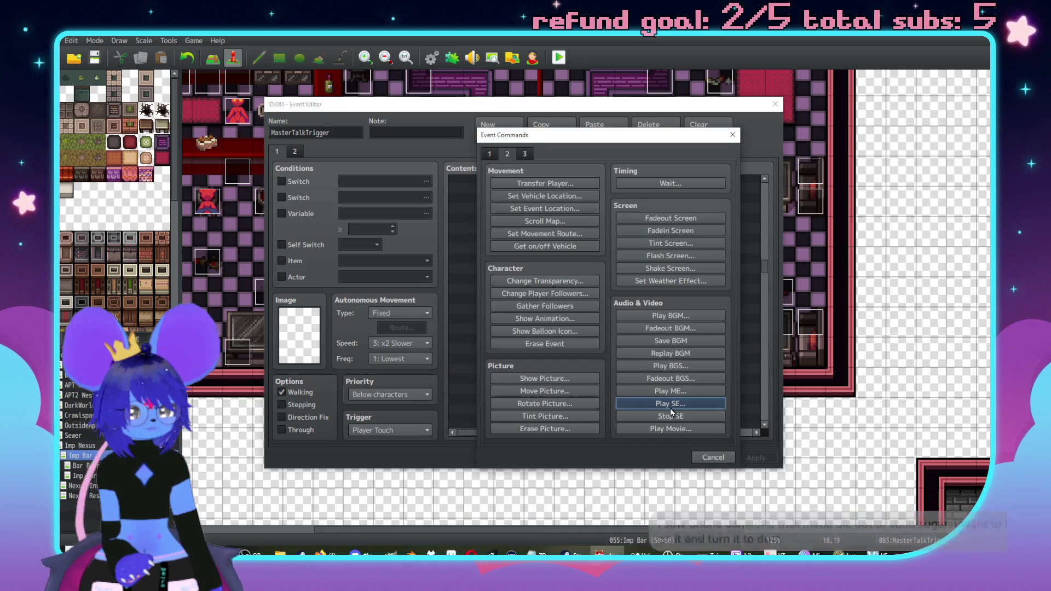
left_click(664, 403)
key("l")
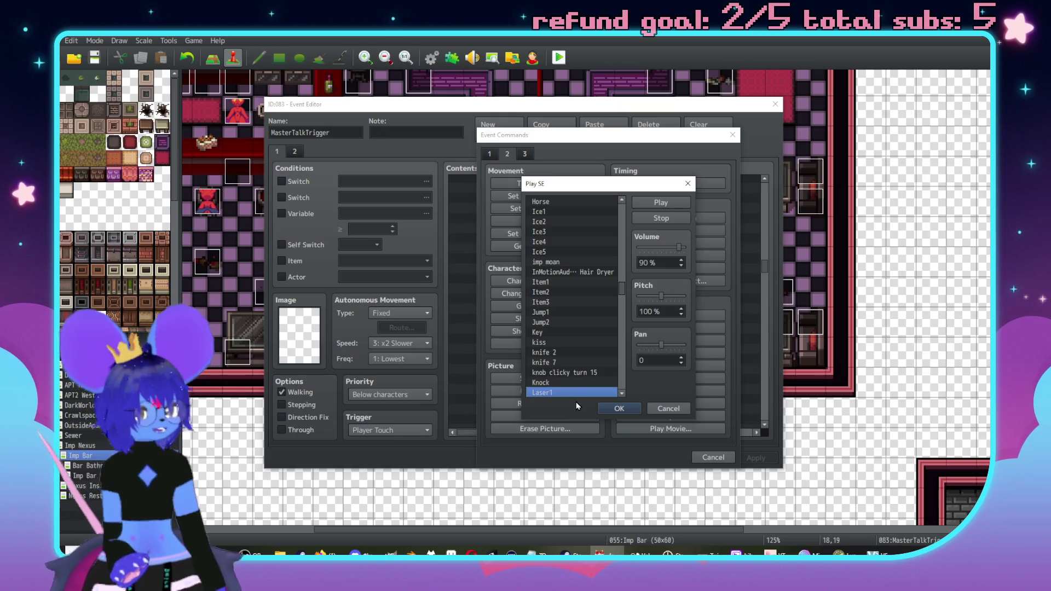
scroll(564, 372, "down", 3)
left_click(554, 333)
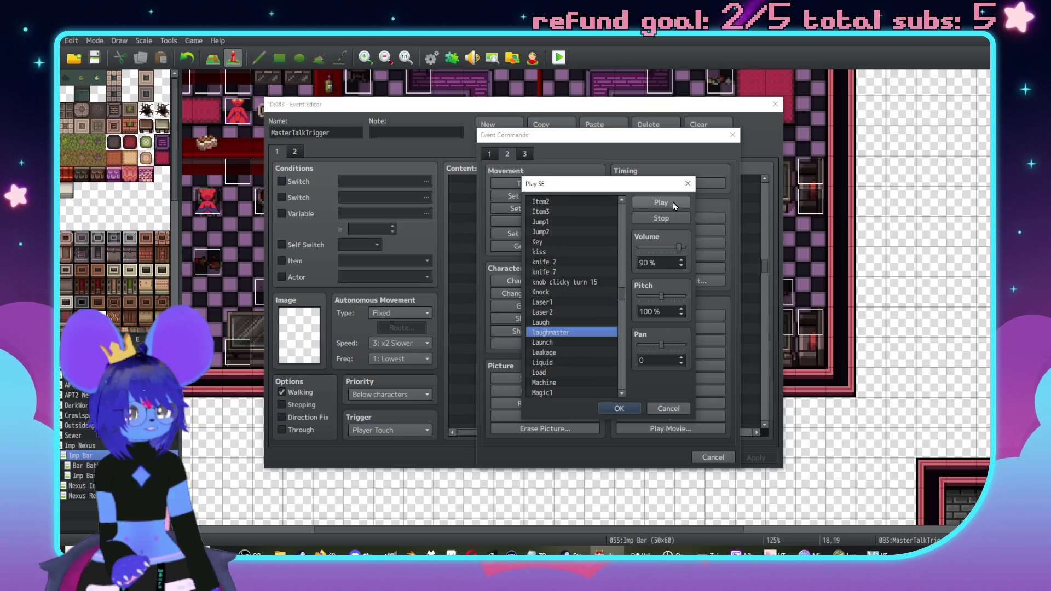
left_click(611, 410)
left_click(602, 360)
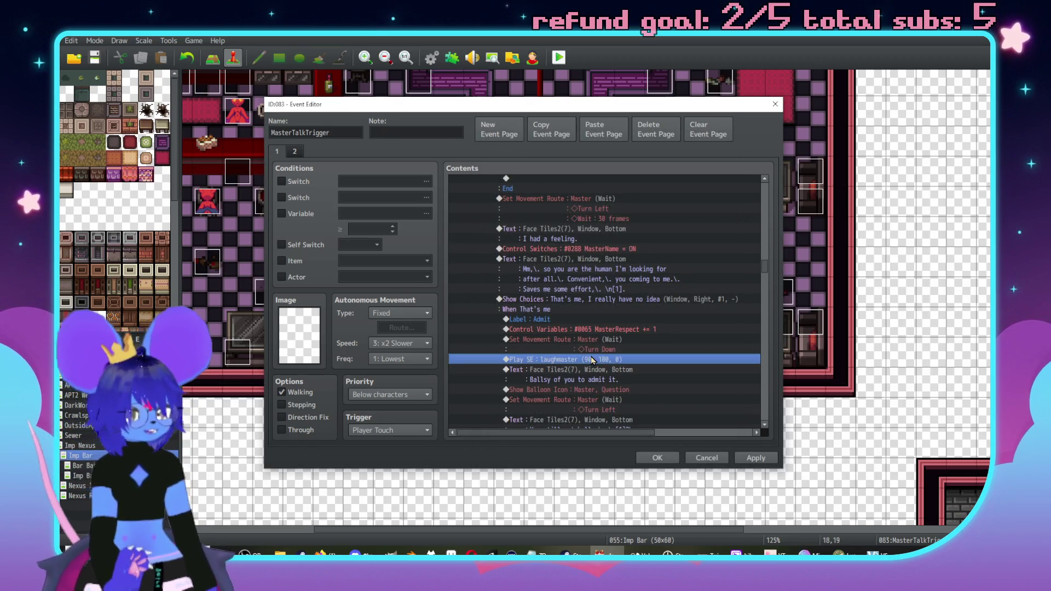
Select the Control Switches #0276 line through the stand-up movement route, then apply and close MasterTalkTrigger
scroll(636, 348, "up", 5)
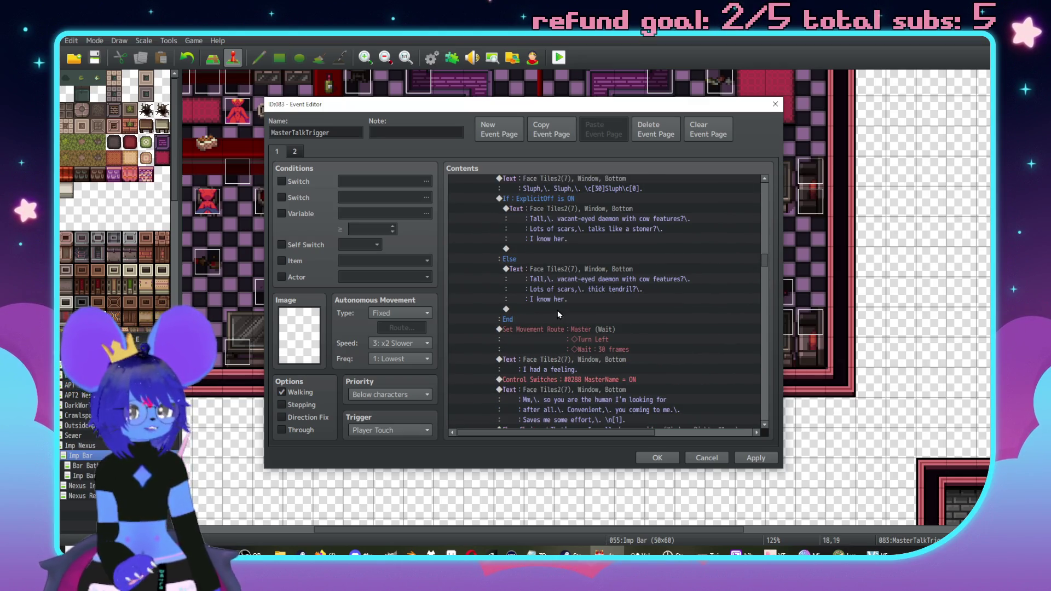
scroll(585, 329, "down", 10)
scroll(595, 331, "up", 5)
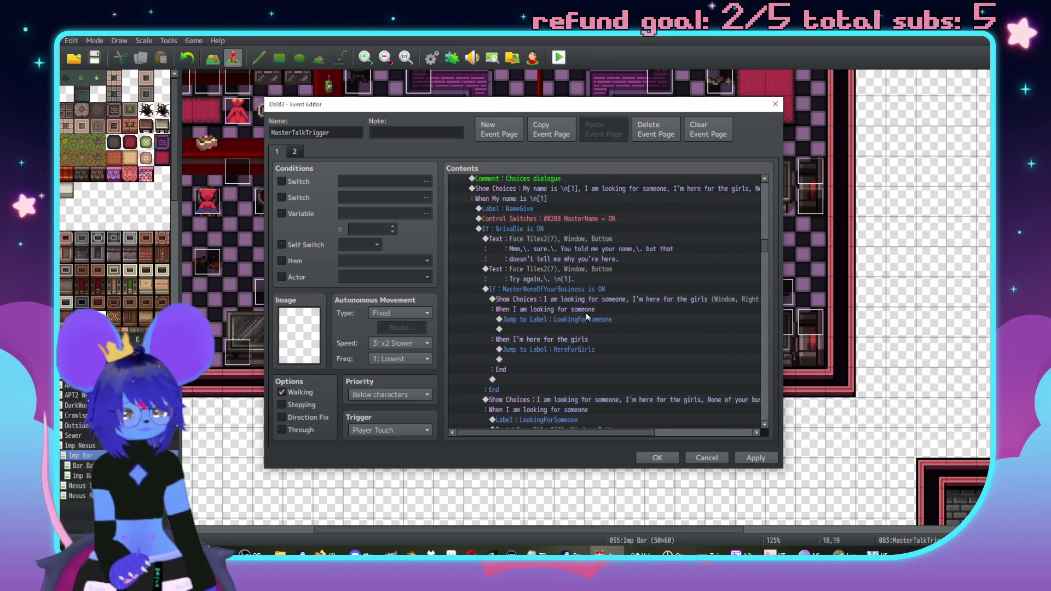
scroll(605, 330, "up", 10)
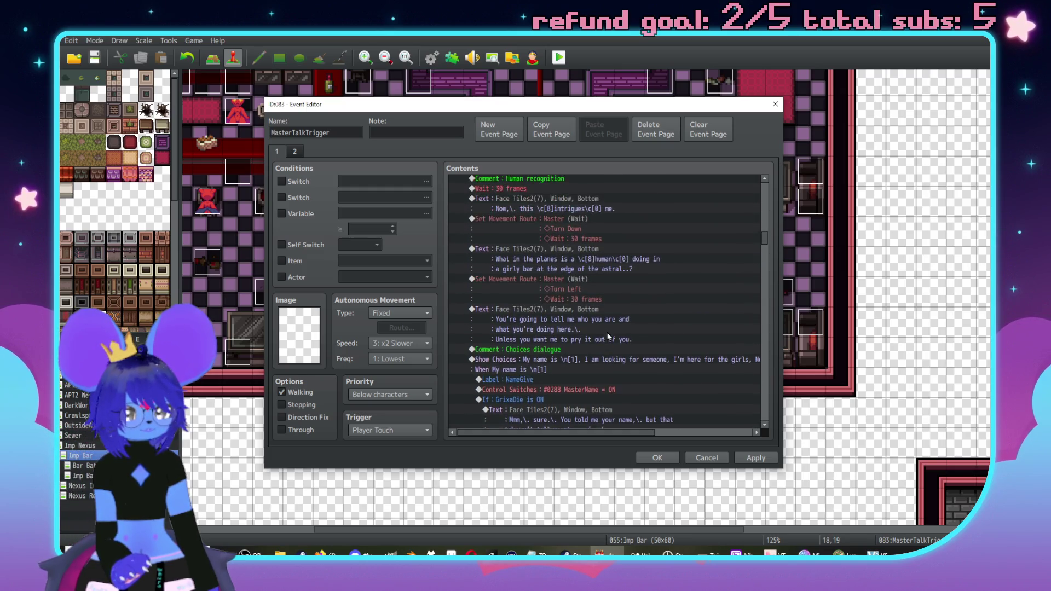
scroll(623, 336, "up", 5)
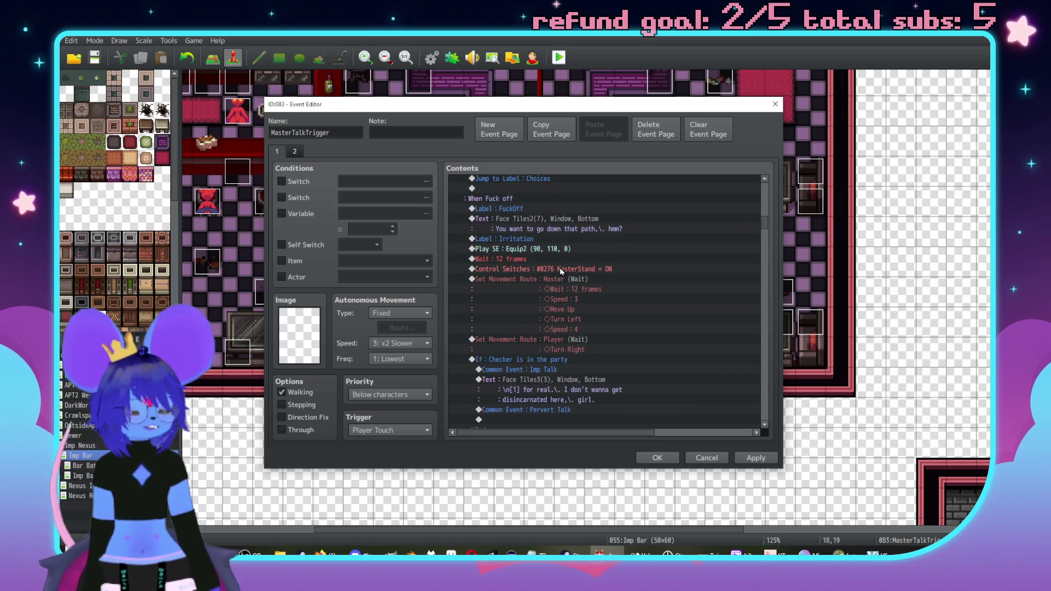
left_click(560, 269)
left_click(566, 286, "shift")
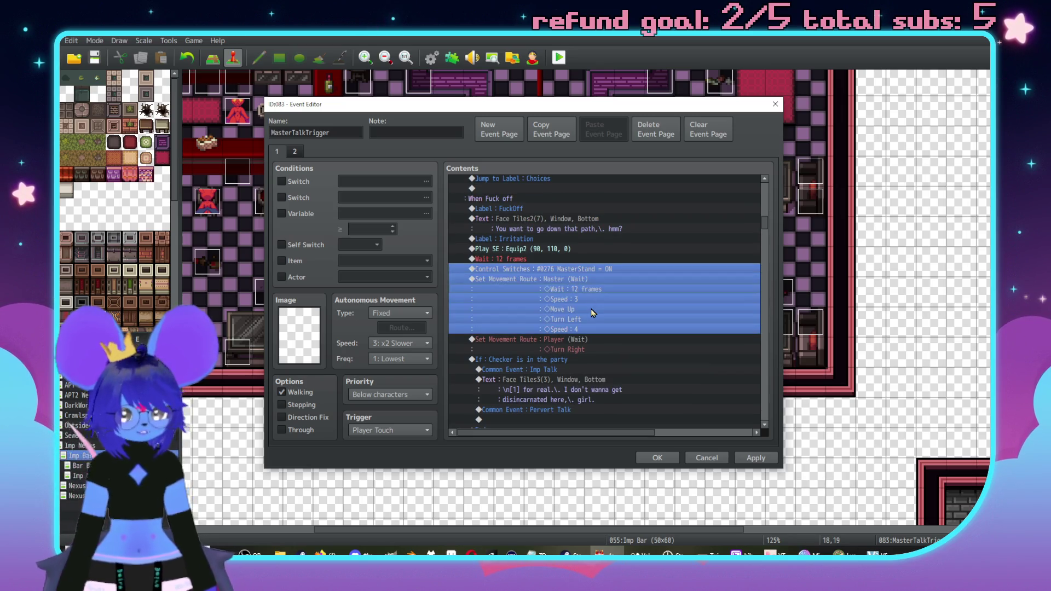
left_click(752, 463)
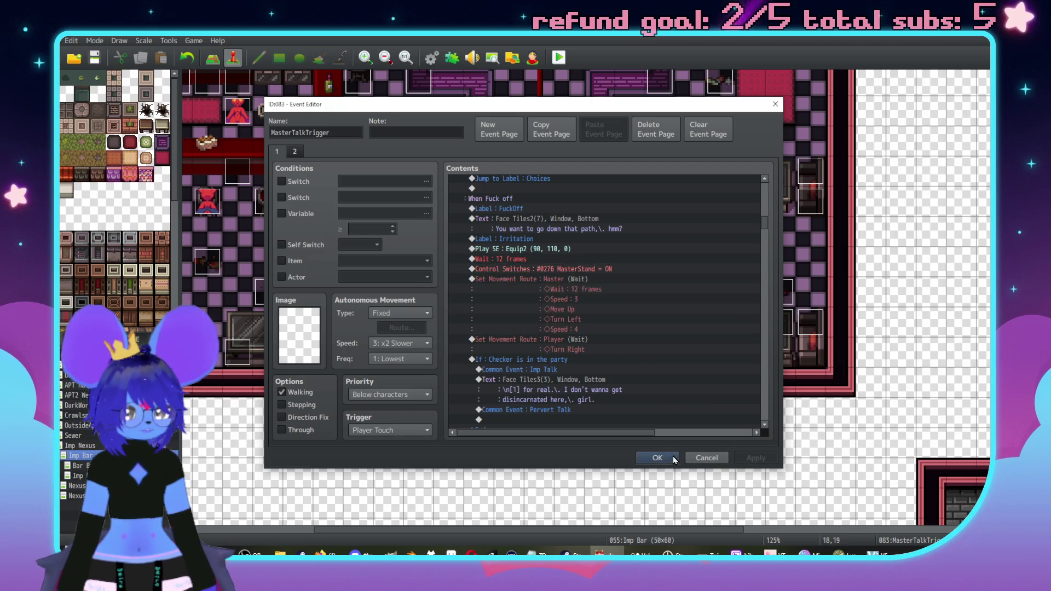
left_click(672, 456)
Paste the MasterStand switch and stand-up route onto the empty line ending Master Dynamic Panel's Attack branch
double_click(535, 276)
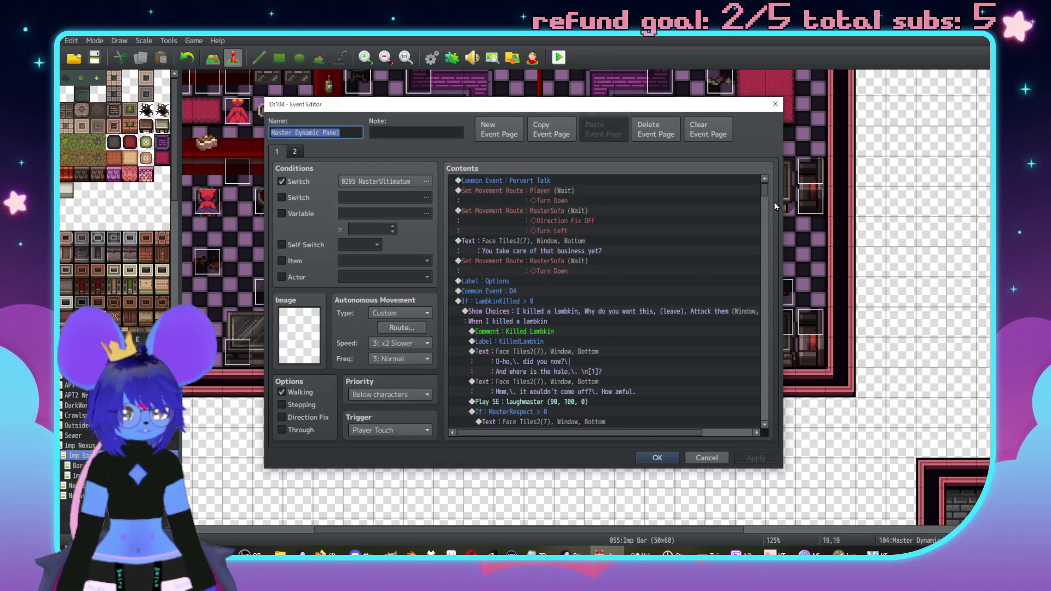
left_click_drag(764, 190, 764, 262)
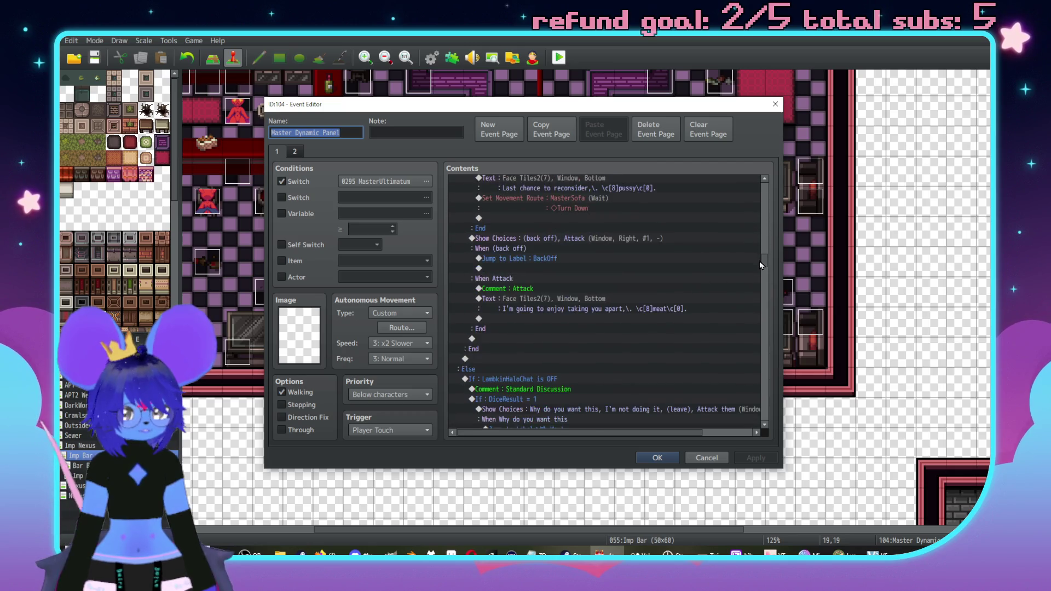
left_click(580, 289)
key("ctrl+v")
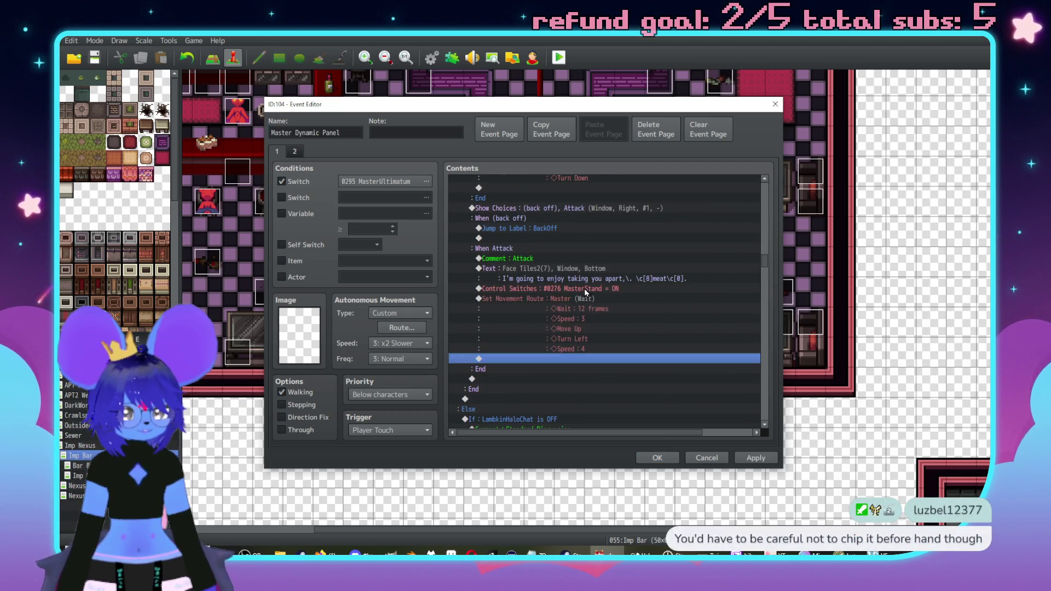
double_click(583, 289)
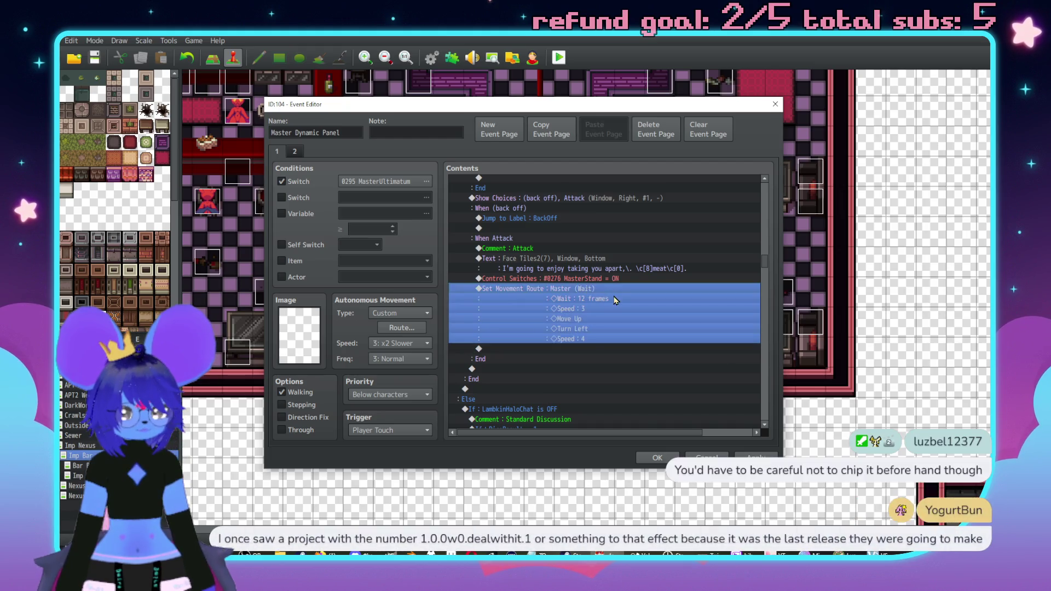
left_click(394, 249)
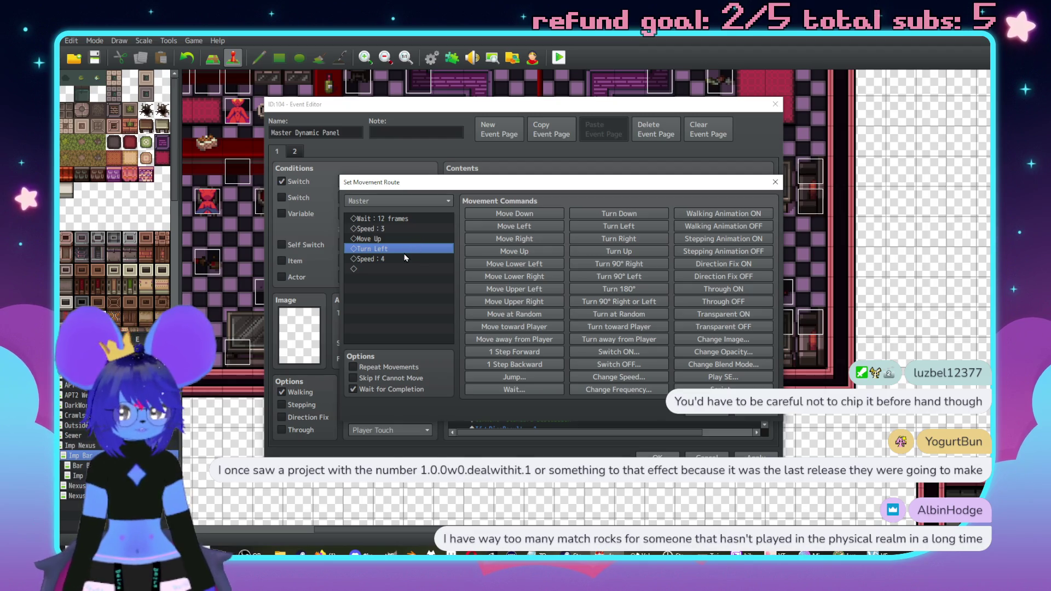
Discard route-step deletions, leaving Master's route as Wait 12, Speed 3, Move Up, Turn Left, Speed 4
key("Delete")
key("Delete")
key("Up")
key("Delete")
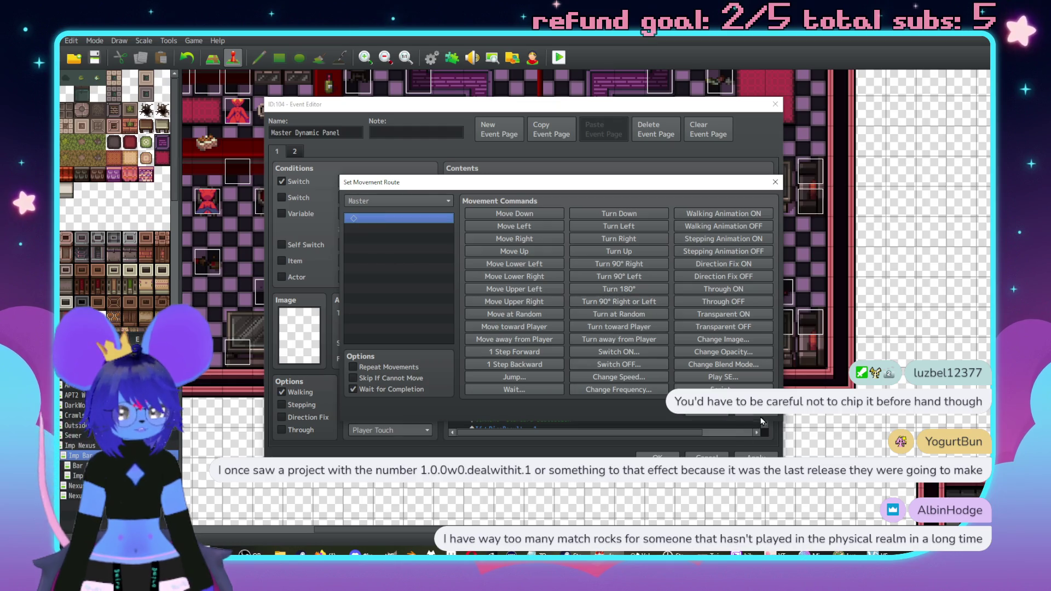
left_click(738, 410)
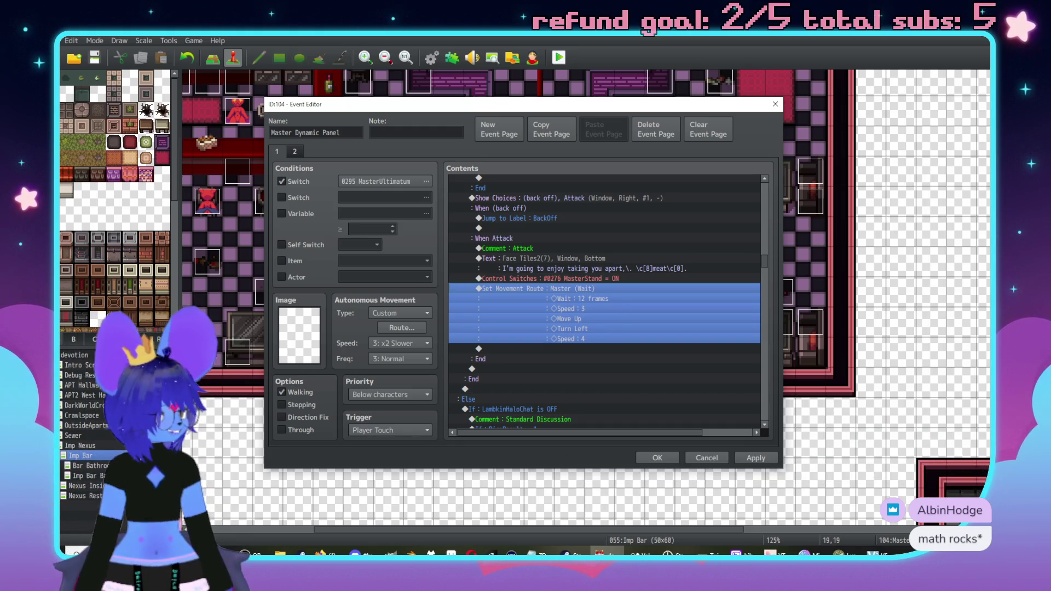
key("alt+Tab")
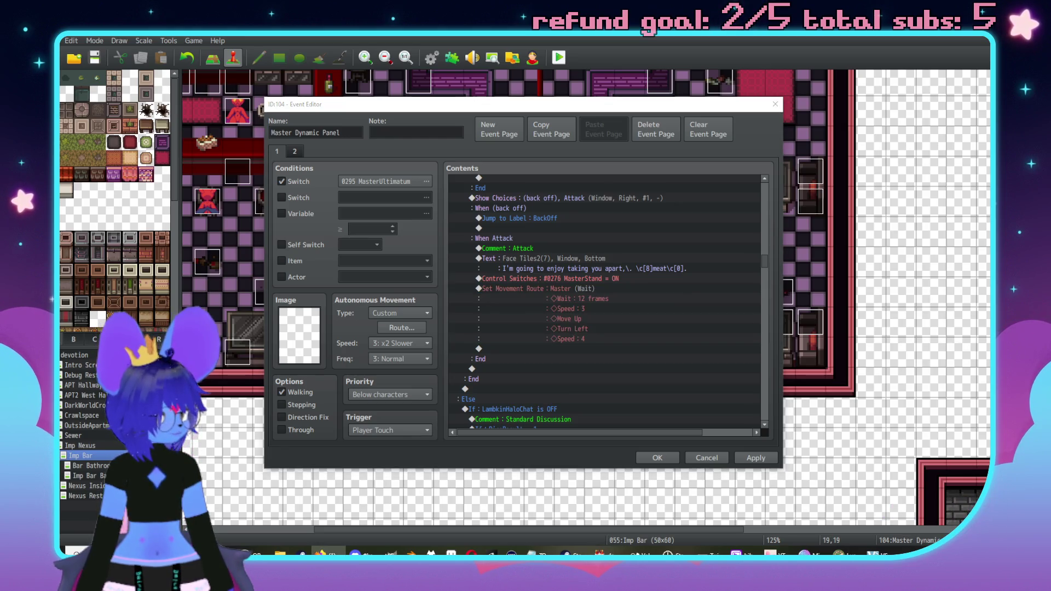
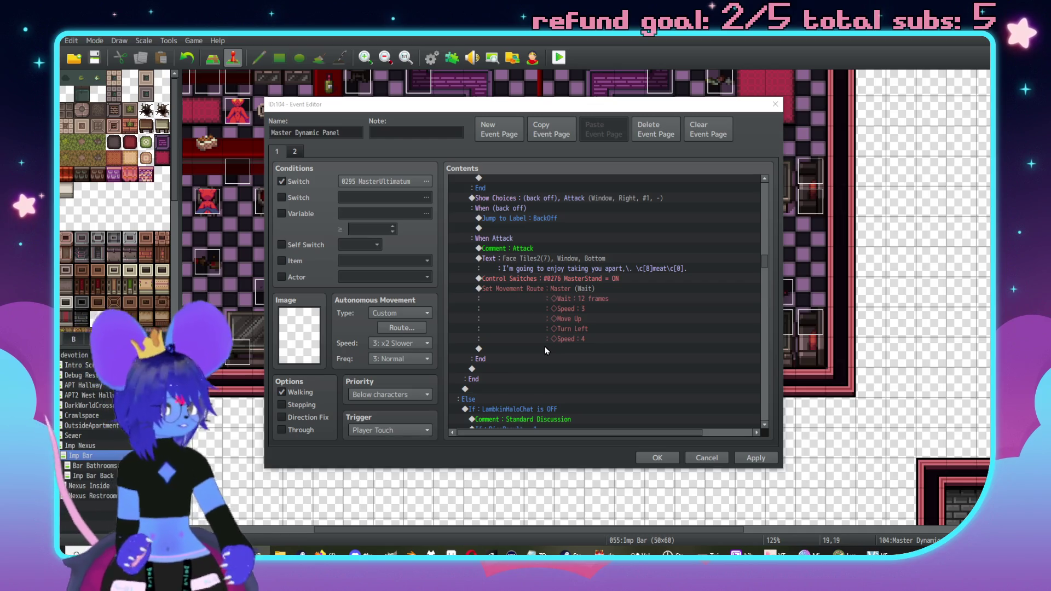
Delete only the Turn Left step from the Master's Set Movement Route command and save the route
left_click(586, 286)
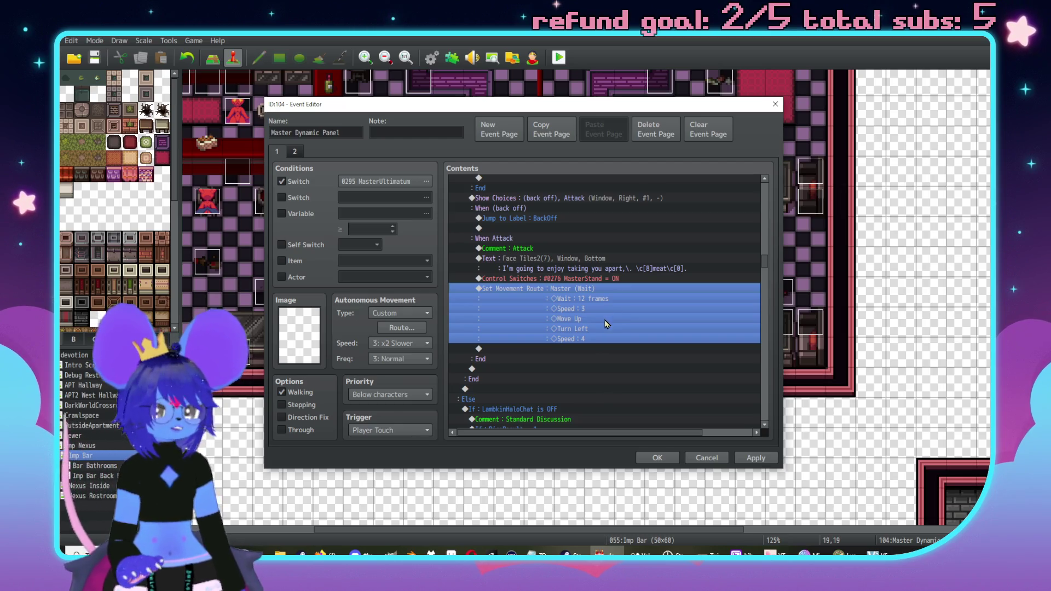
double_click(607, 319)
left_click(381, 248)
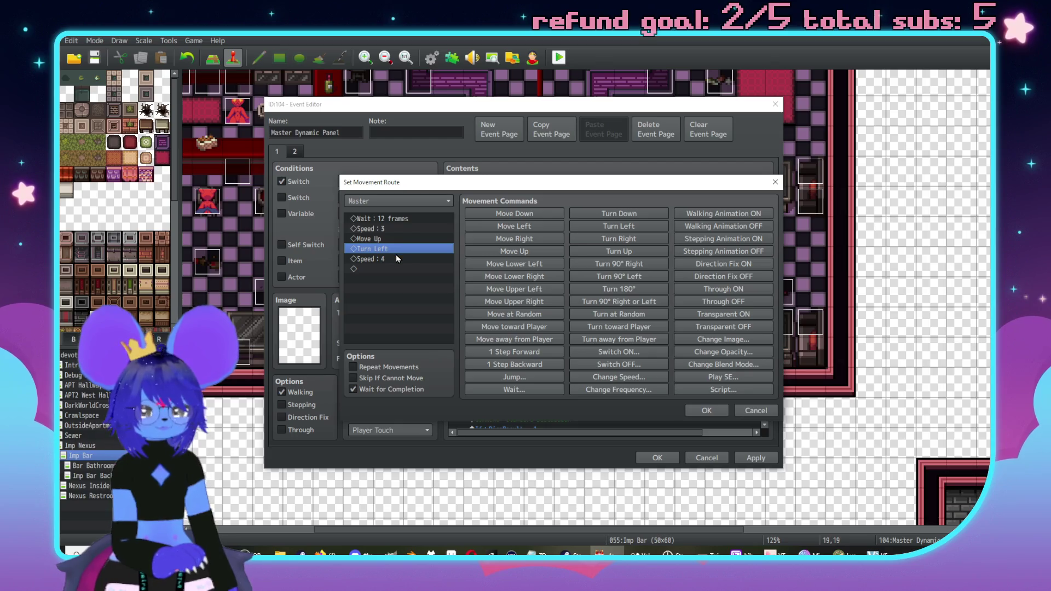
key("Delete")
key("Delete")
left_click(386, 230)
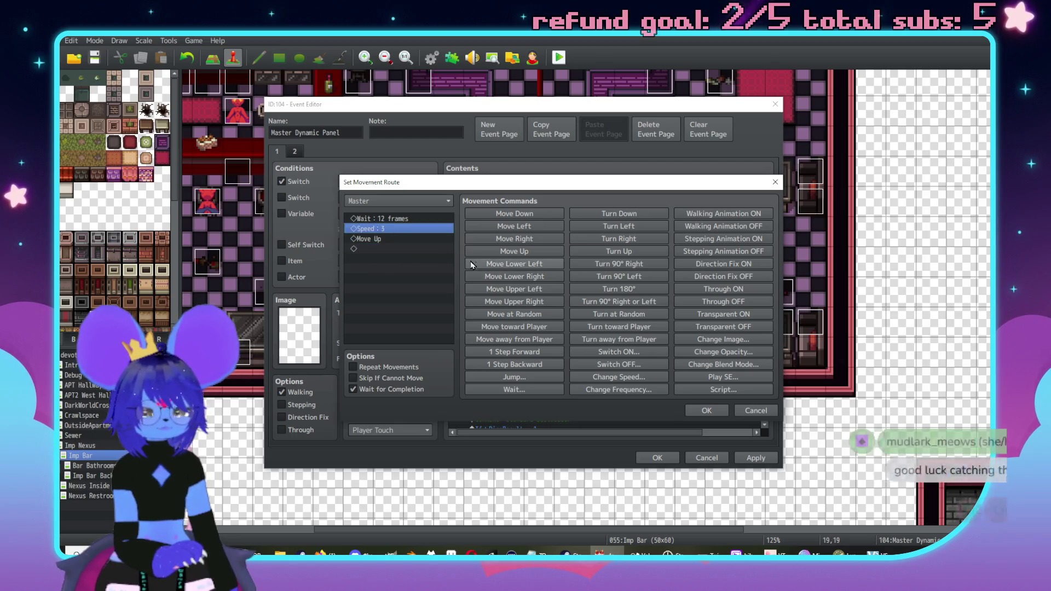
left_click(756, 410)
double_click(648, 314)
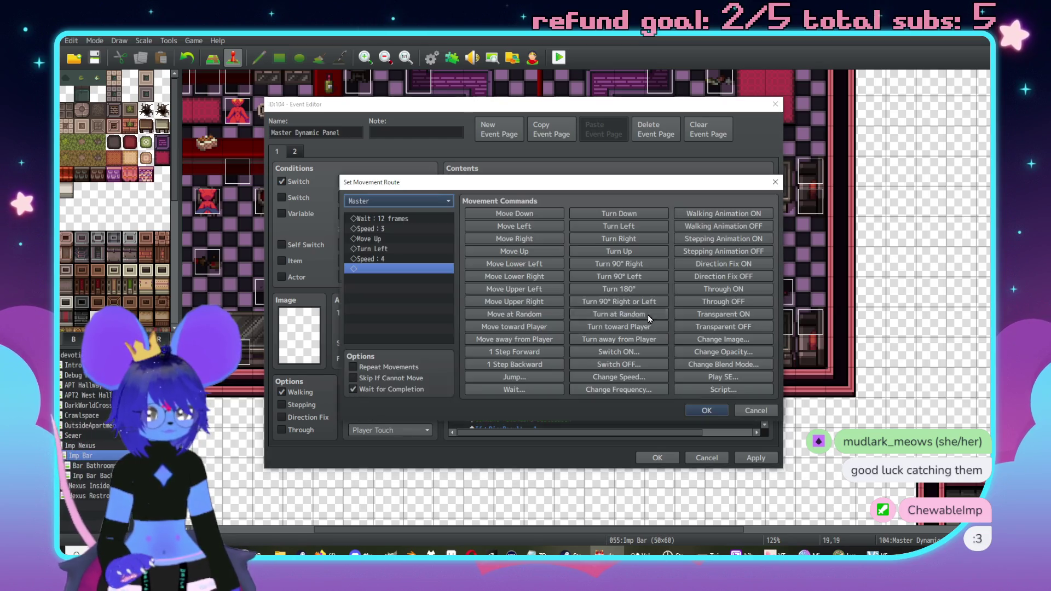
left_click(388, 250)
key("Delete")
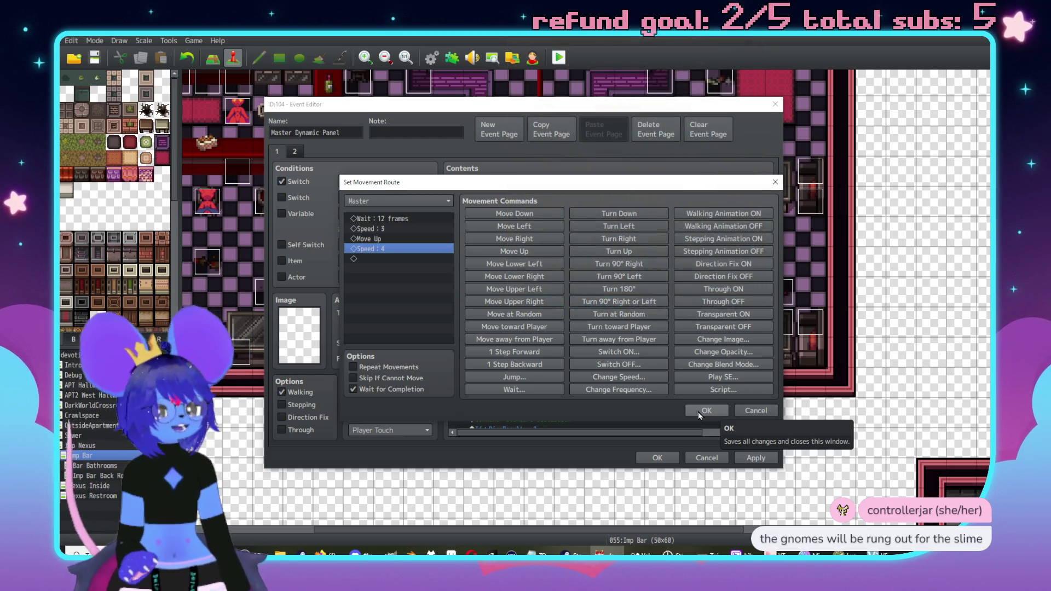
left_click(707, 411)
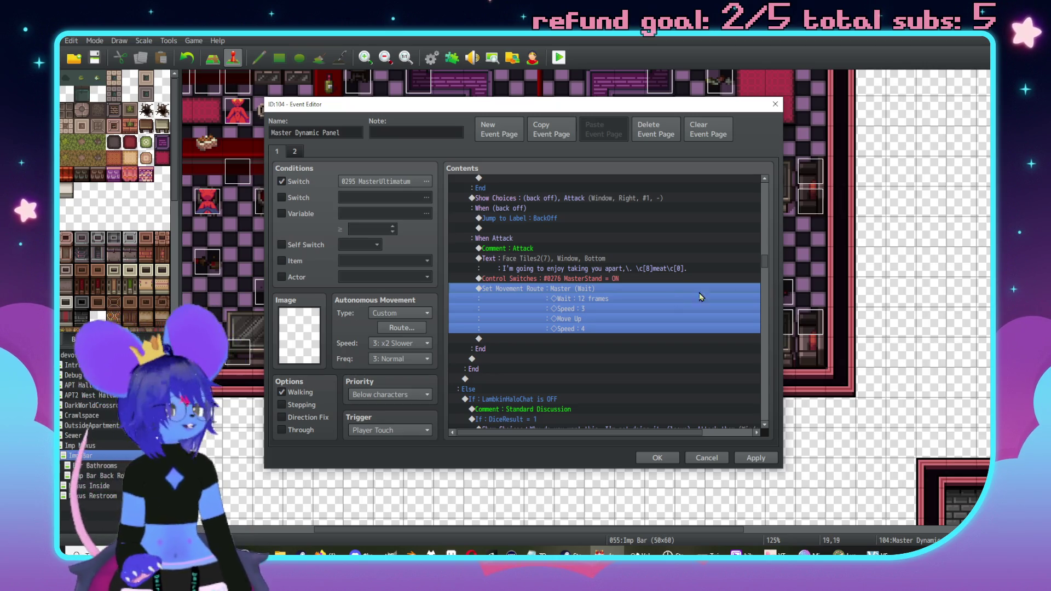
key("alt+Tab")
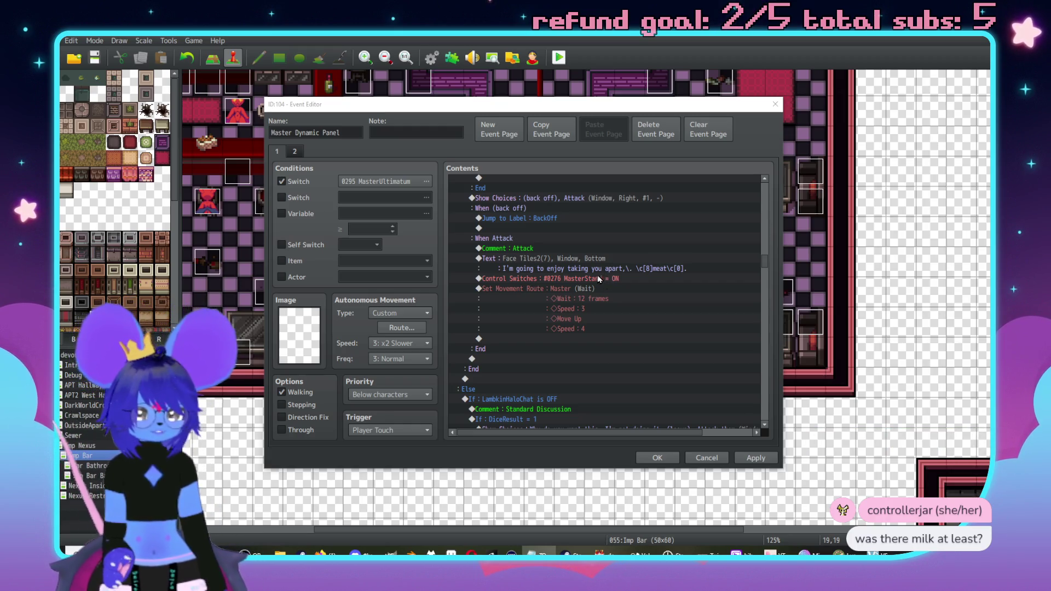
Add Battle Processing against troop 0033 Master Boss Fight, with Can Lose ticked, after the movement route
double_click(547, 339)
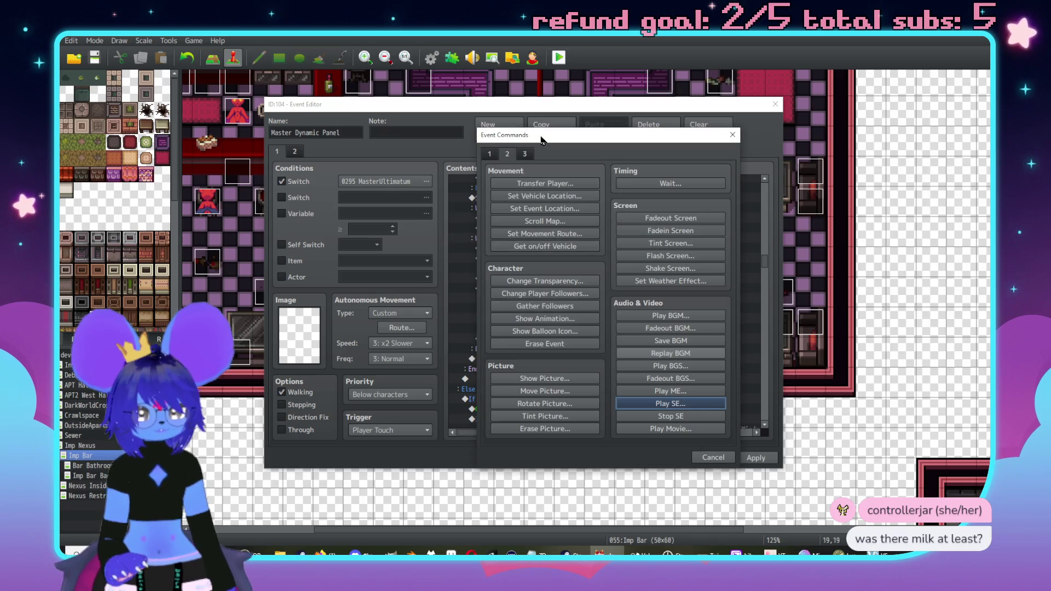
left_click_drag(542, 140, 655, 155)
left_click(603, 169)
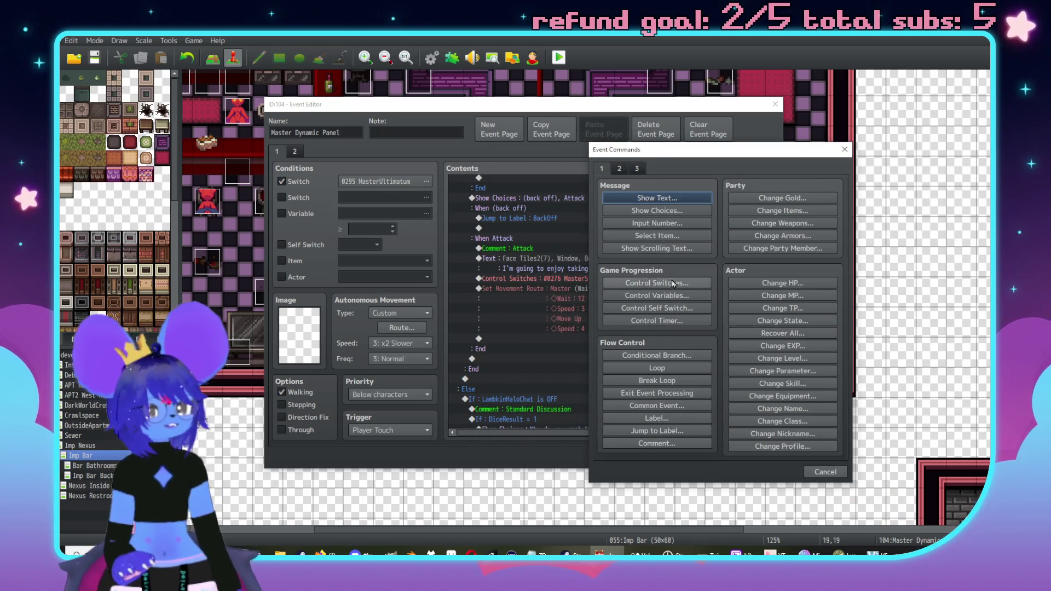
left_click(620, 168)
left_click(636, 168)
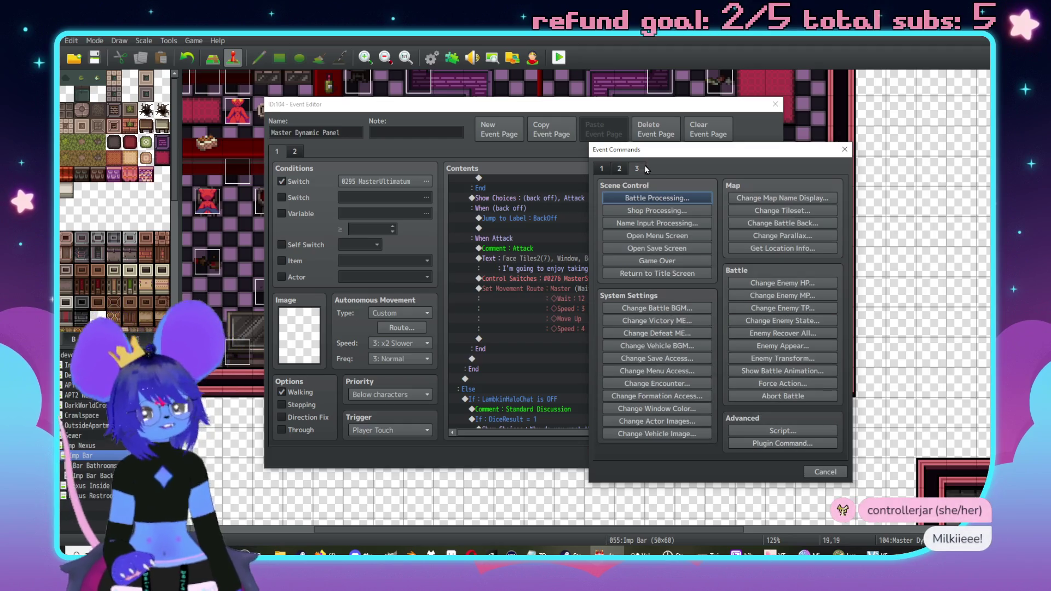
left_click(657, 198)
left_click(723, 285)
scroll(723, 356, "down", 7)
scroll(735, 383, "down", 2)
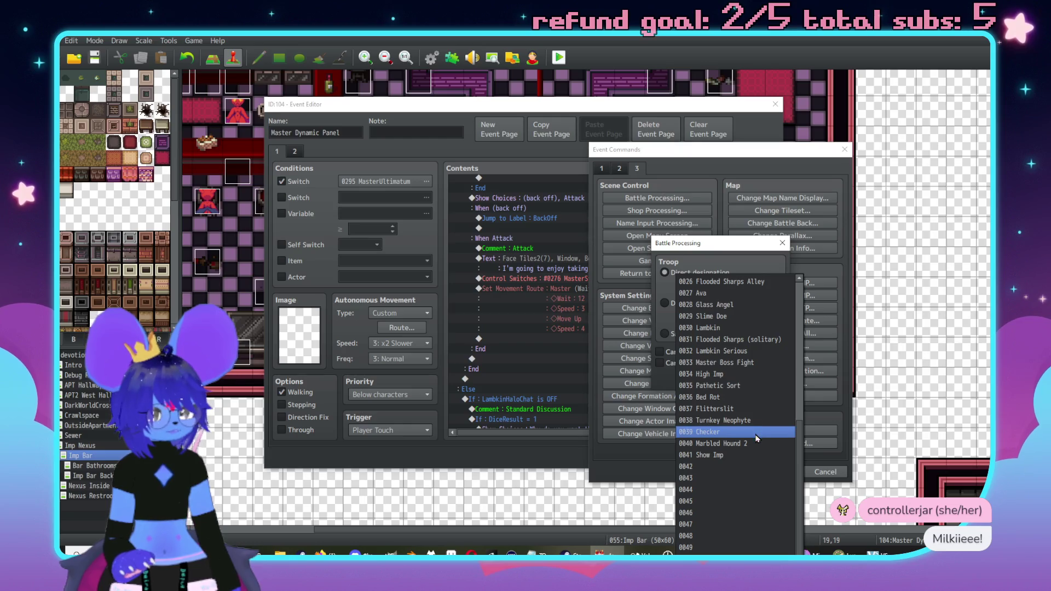
left_click(739, 363)
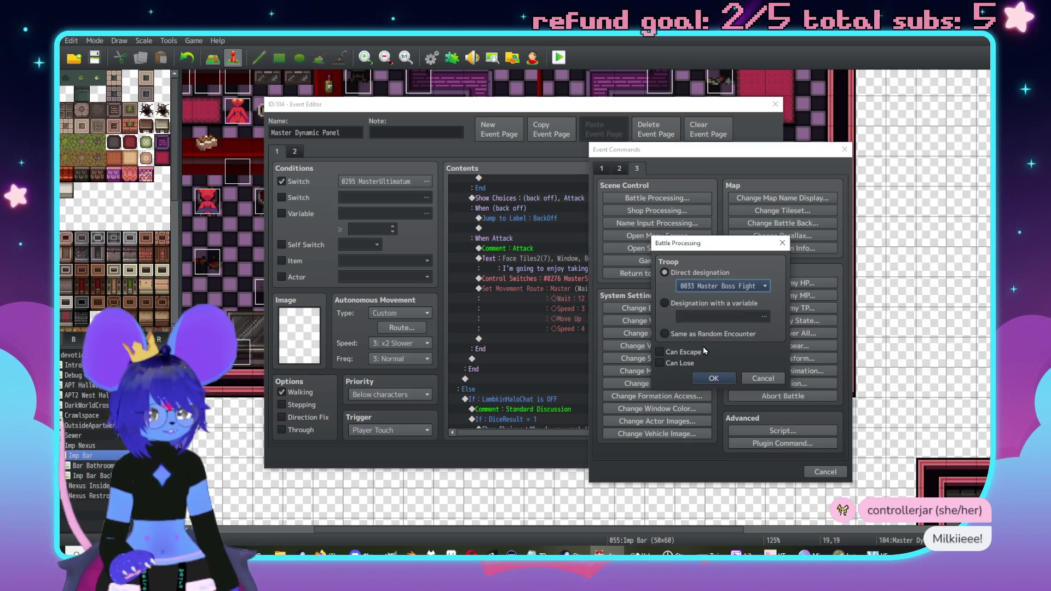
left_click(672, 363)
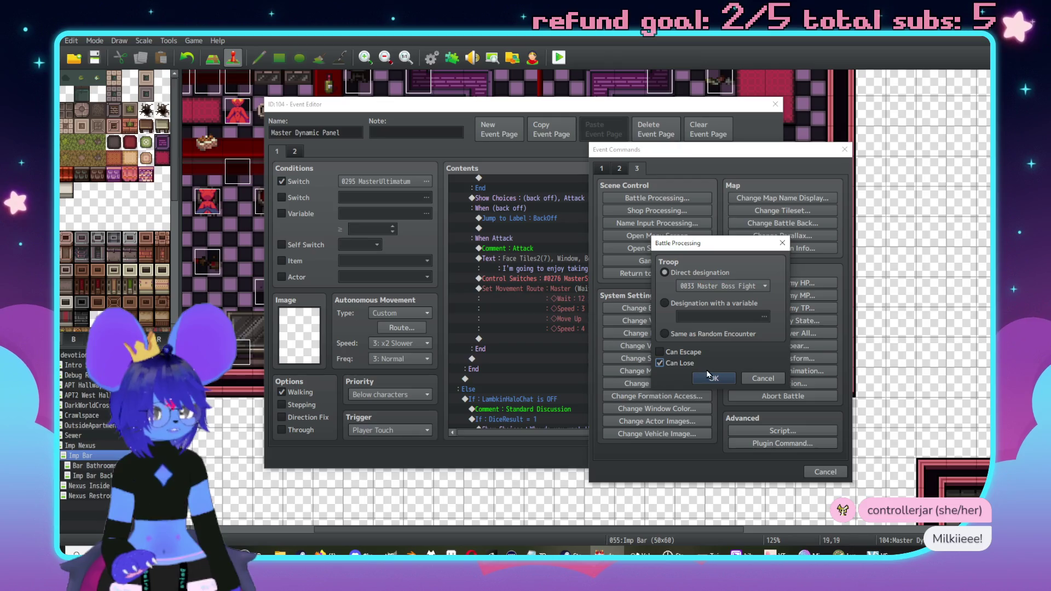
left_click(712, 378)
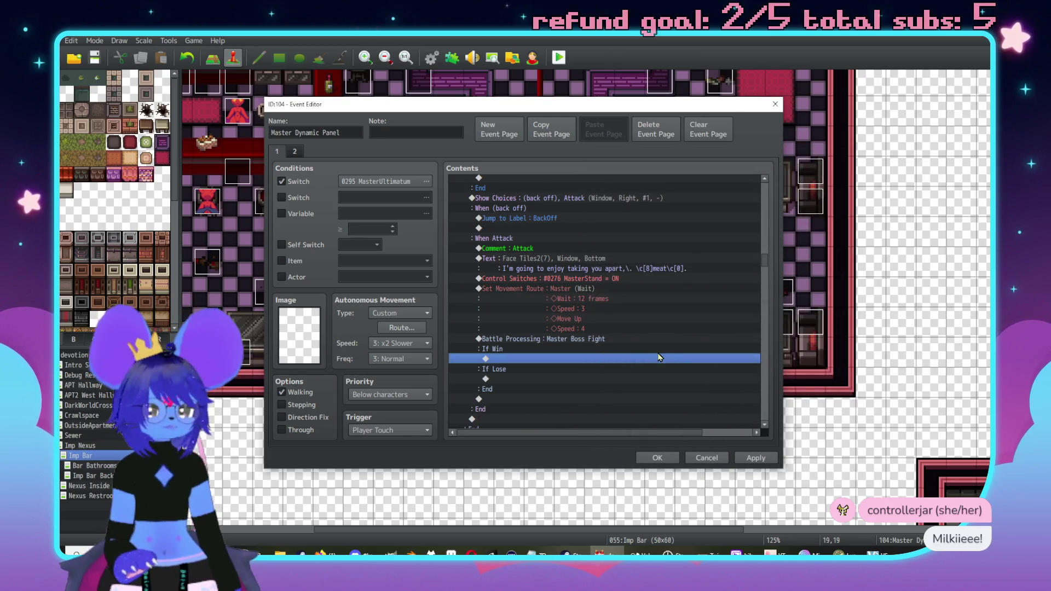
Apply the event changes and close the event editor with OK
scroll(659, 357, "down", 2)
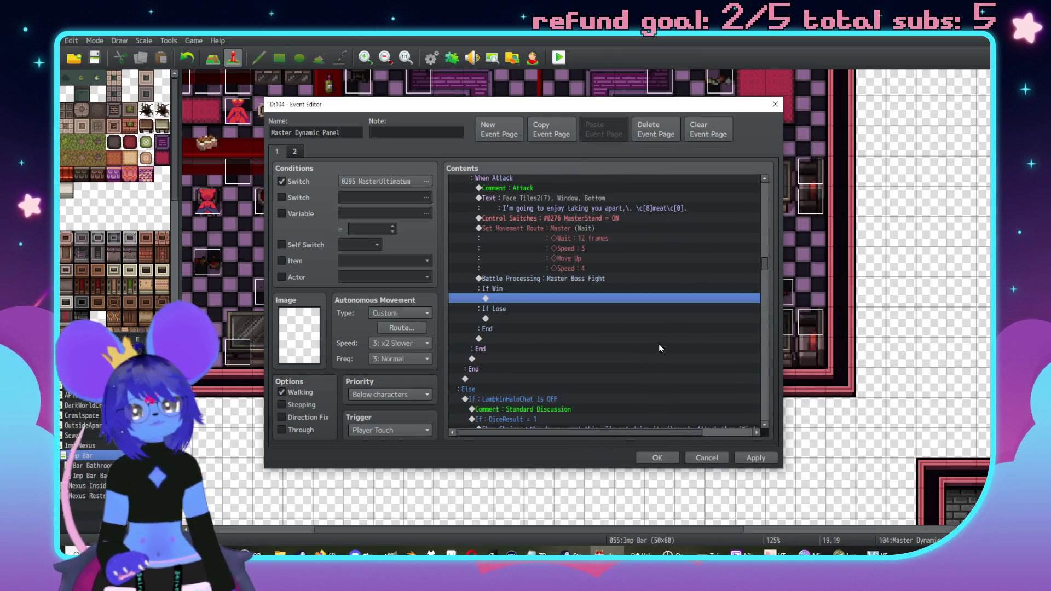
scroll(550, 327, "up", 2)
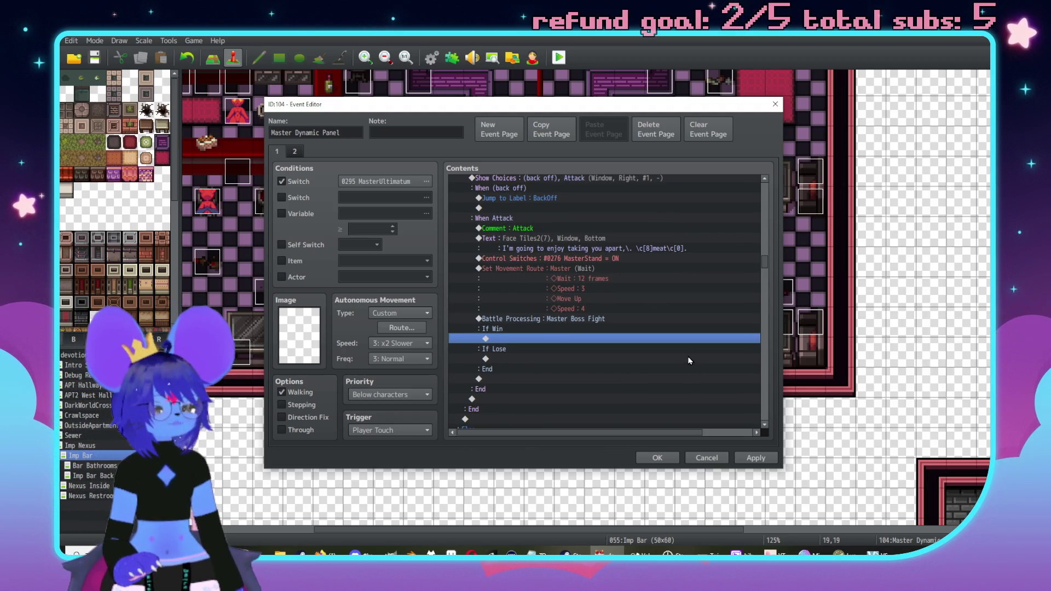
left_click(756, 458)
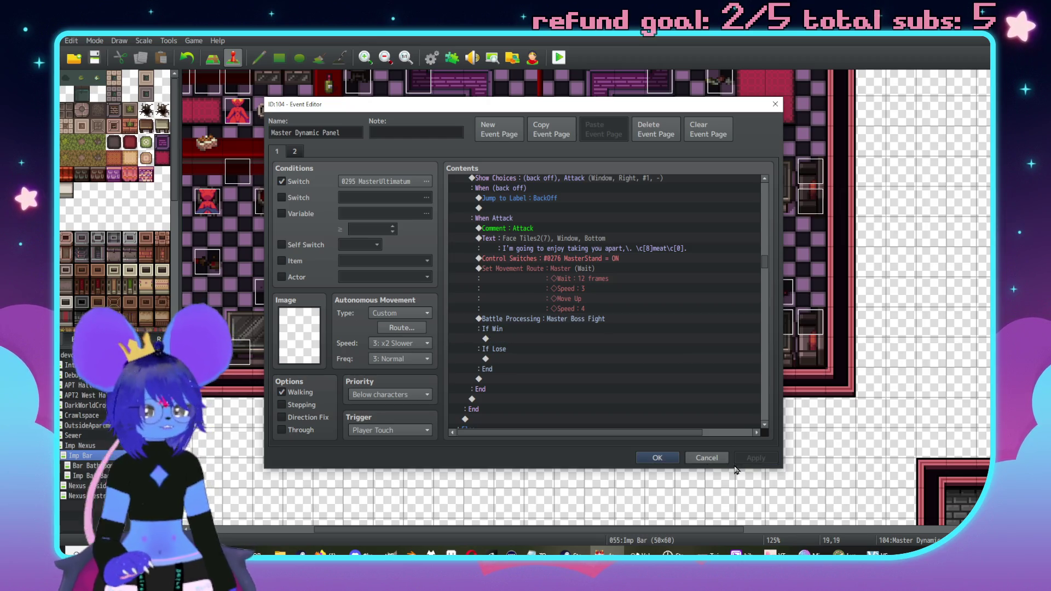
left_click(658, 458)
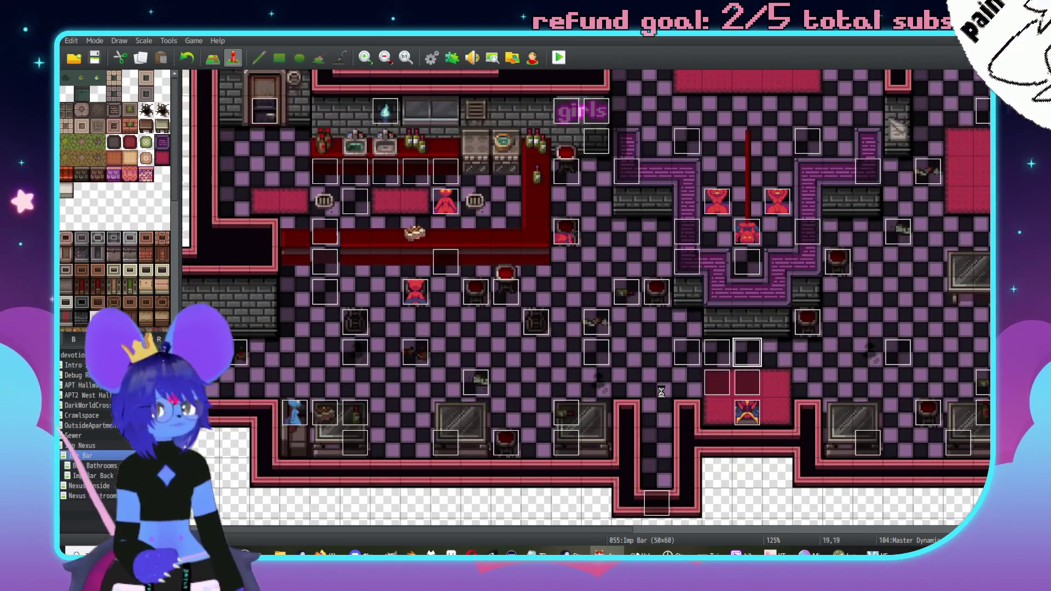
Open the Database window with F9
key("F9")
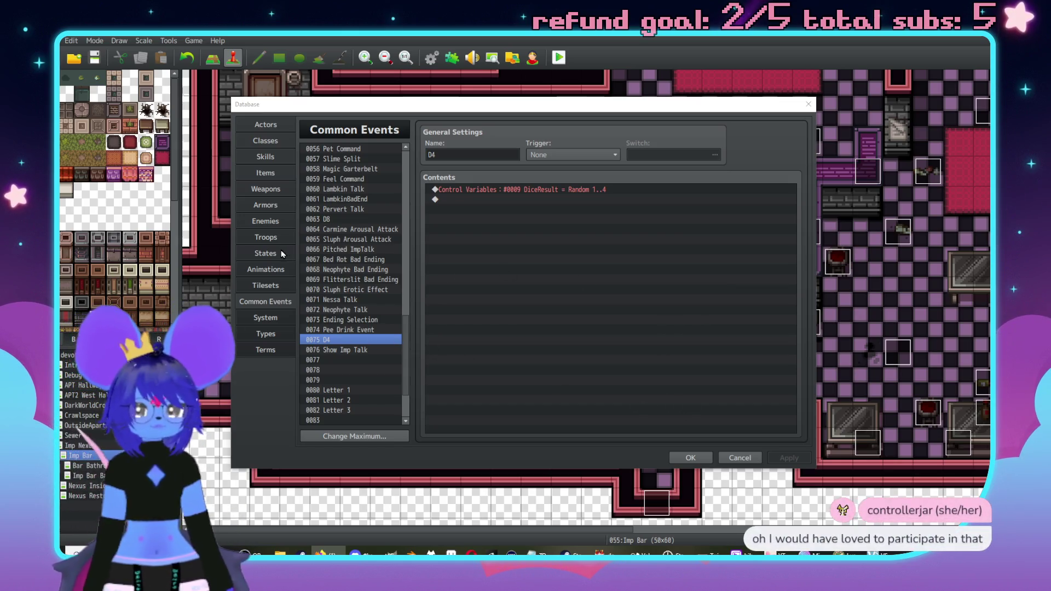
In Troops, copy 0041 Show Imp's Turn End sleep-slap event page (page 3)
left_click(263, 237)
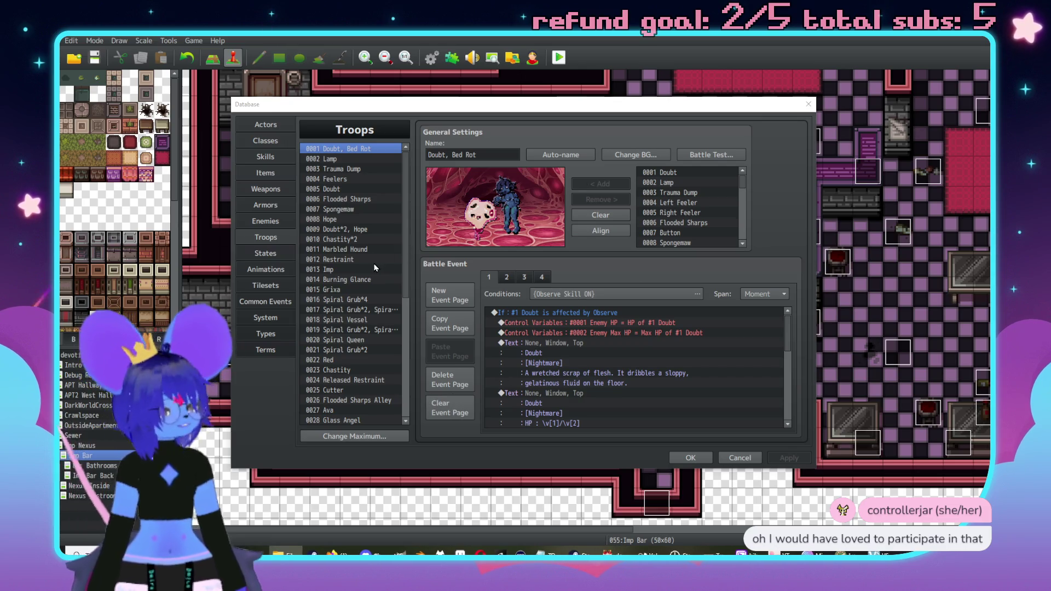
scroll(375, 268, "down", 7)
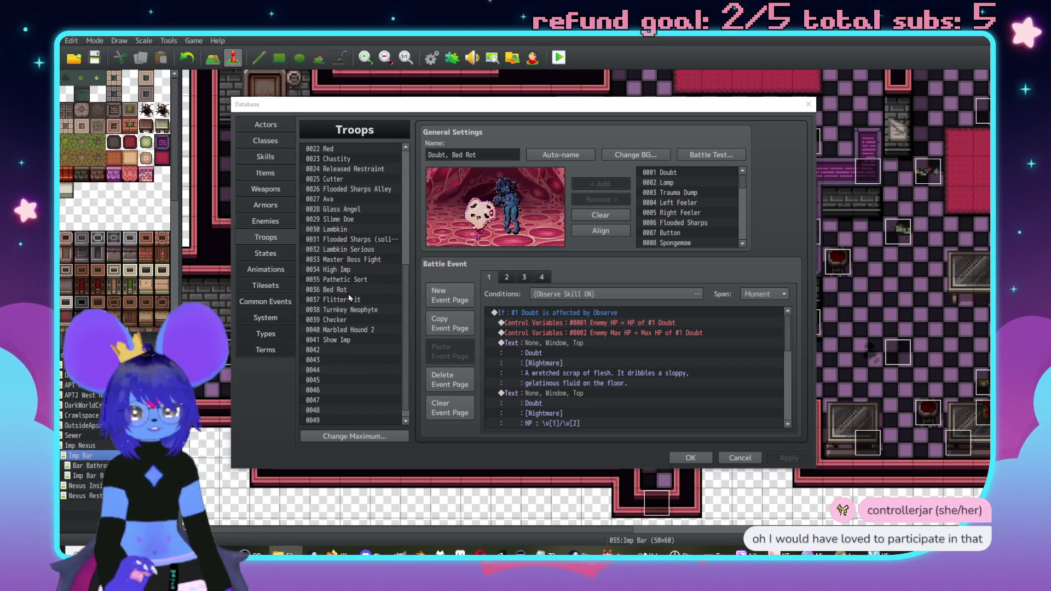
left_click(356, 311)
left_click(328, 320)
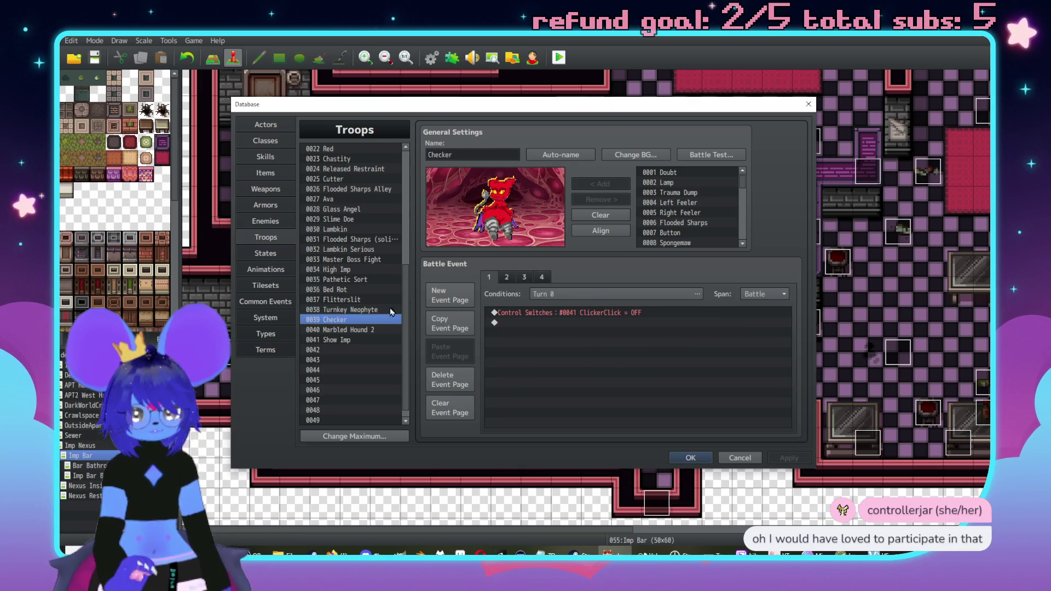
left_click(366, 331)
left_click(361, 340)
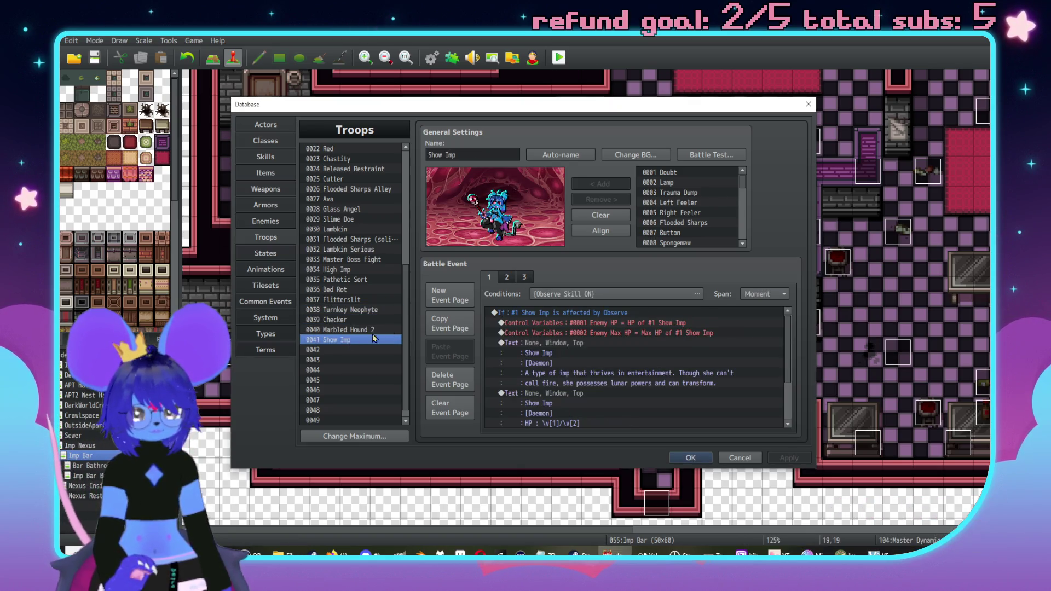
left_click(525, 275)
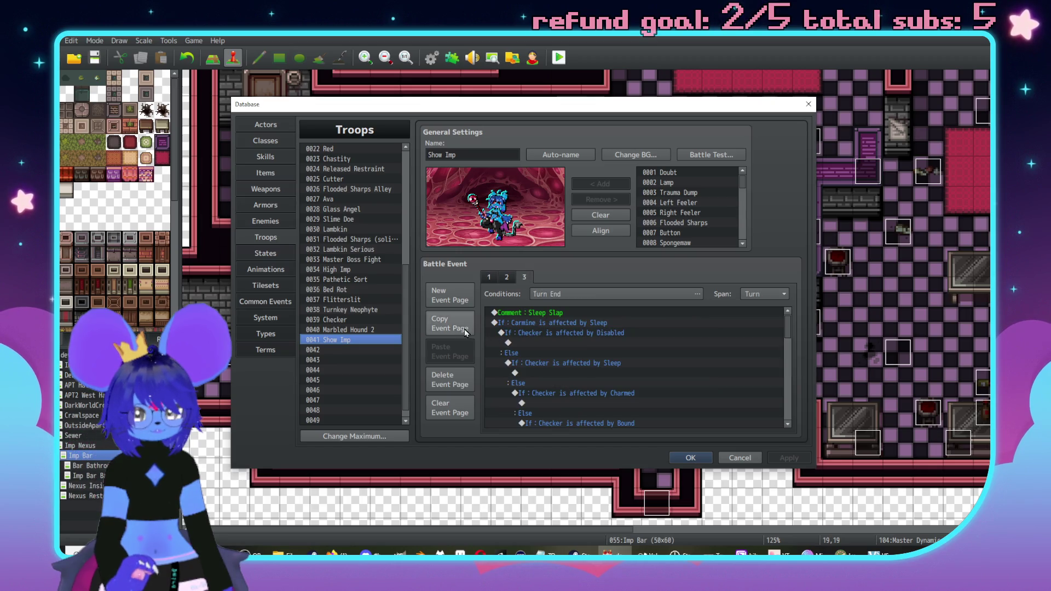
left_click(449, 325)
Select 0033 Master Boss Fight and look through its flee-script and Observe event pages
left_click(353, 260)
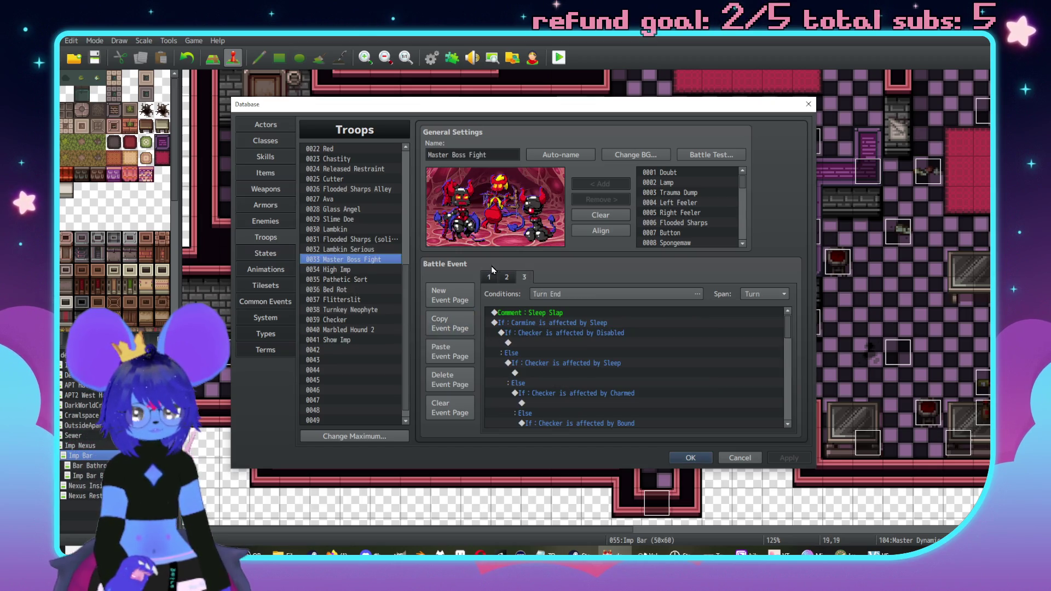
left_click(513, 281)
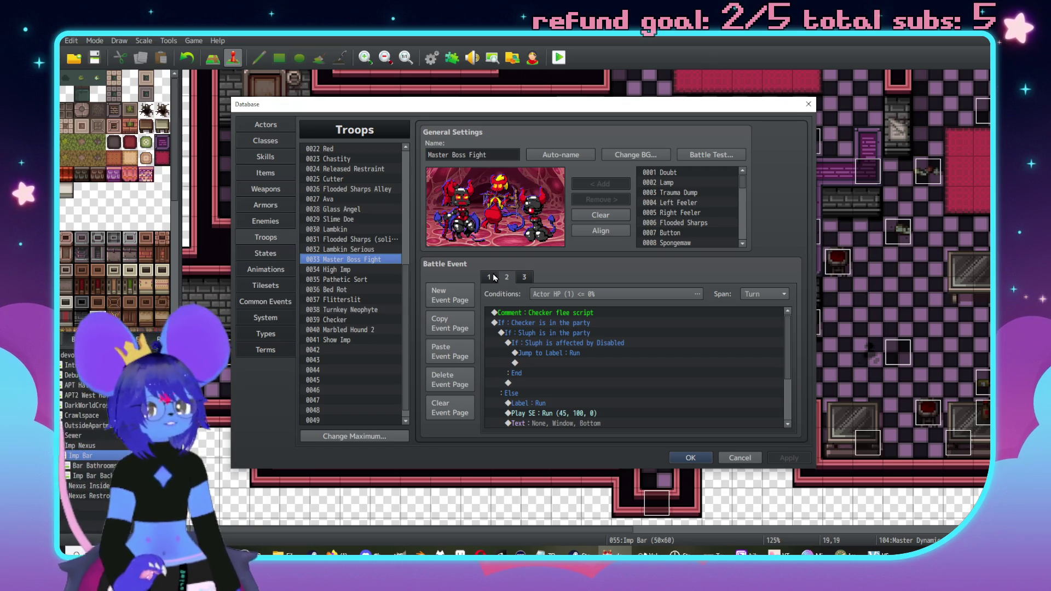
left_click(494, 278)
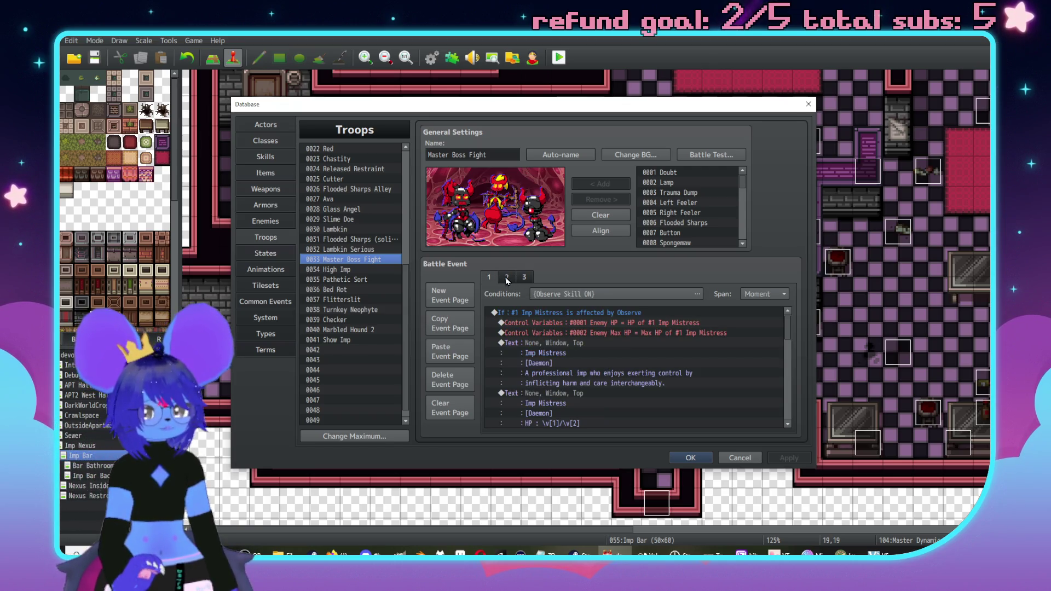
scroll(624, 323, "down", 2)
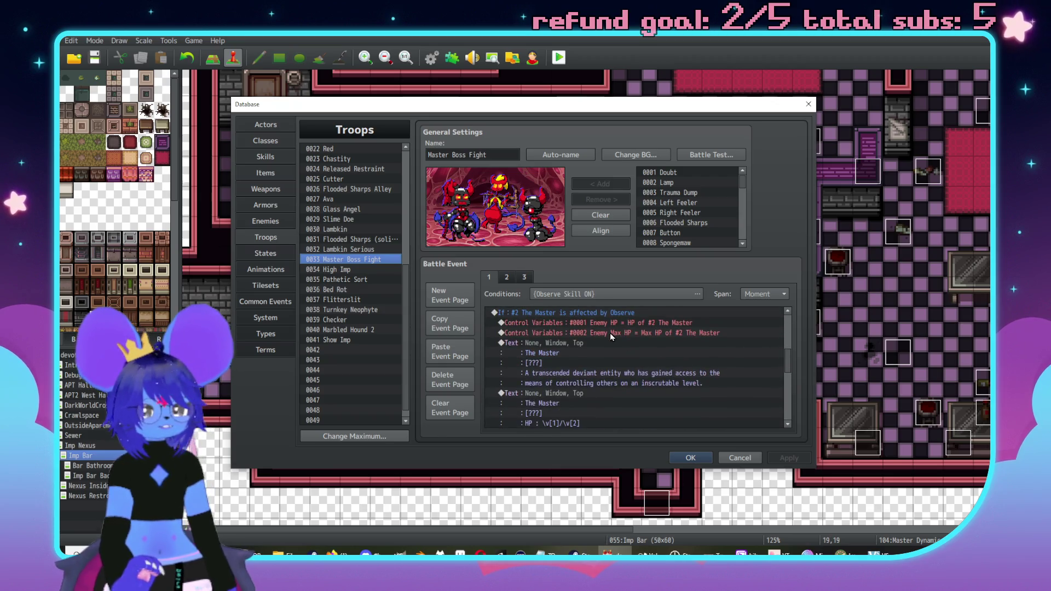
Paste the copied Sleep Slap page into the Lambkin Serious troop as a new page
left_click(360, 250)
left_click(559, 278)
left_click(524, 278)
left_click(507, 278)
left_click(488, 277)
left_click(453, 356)
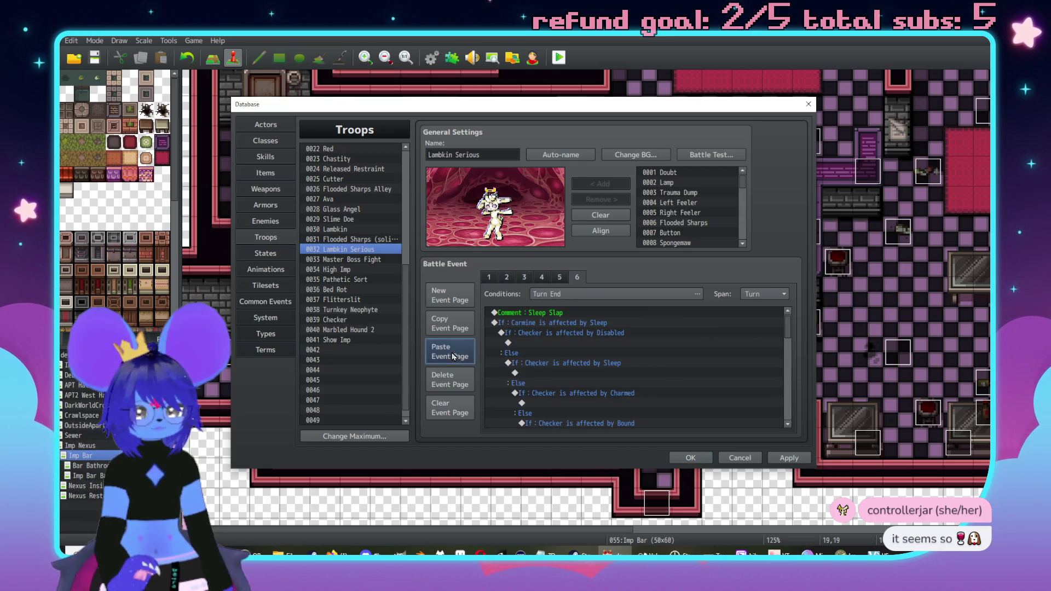
Browse the Lambkin and Slime Doe troops, then show 0028 Glass Angel's Observe page
scroll(350, 285, "up", 3)
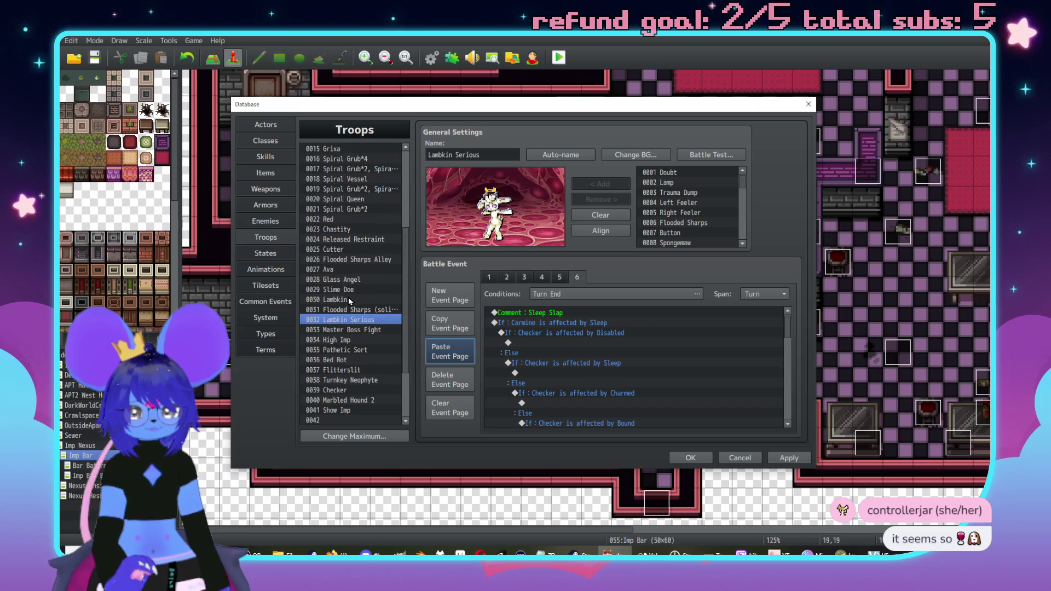
left_click(351, 300)
left_click(542, 278)
left_click(560, 278)
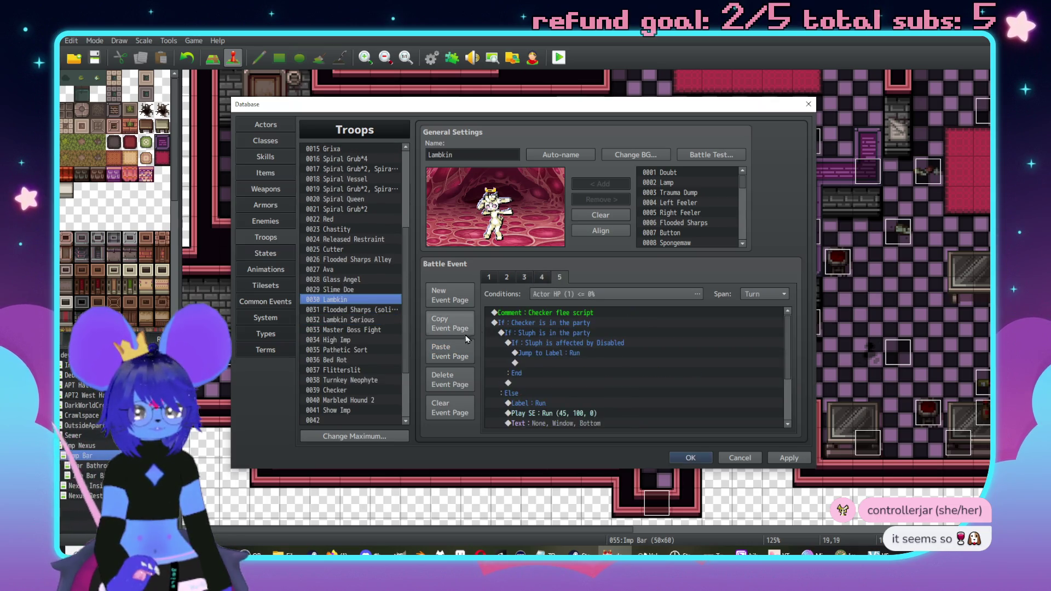
left_click(352, 290)
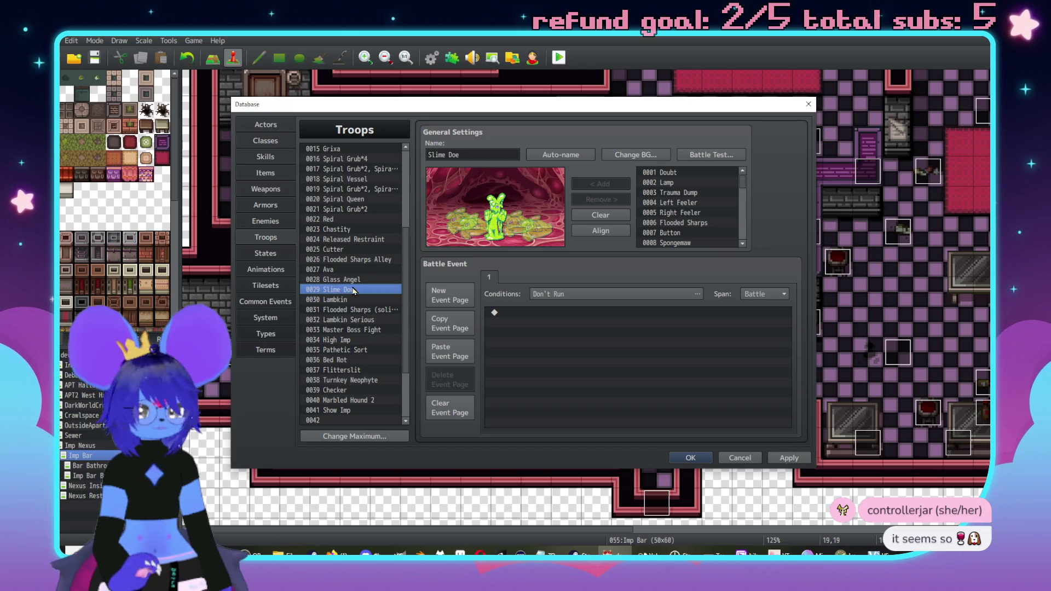
left_click(347, 279)
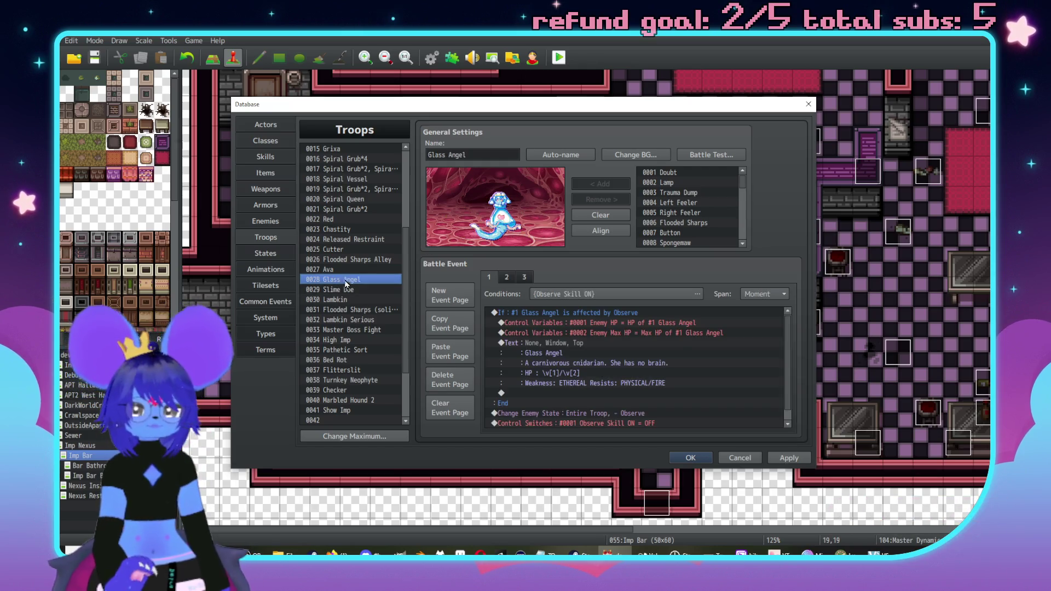
left_click(507, 277)
left_click(517, 278)
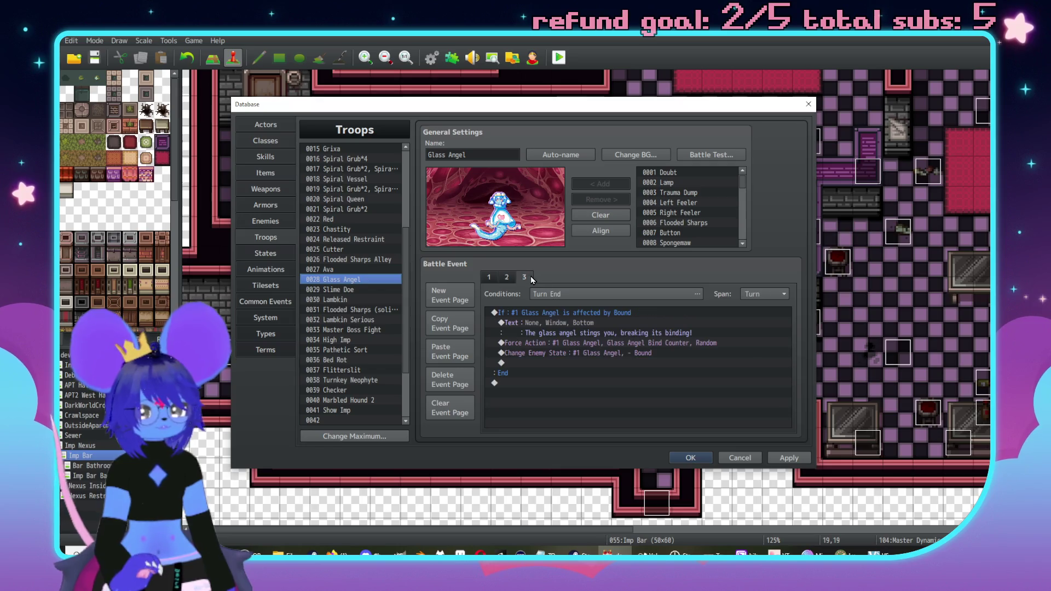
left_click(489, 279)
scroll(328, 306, "down", 2)
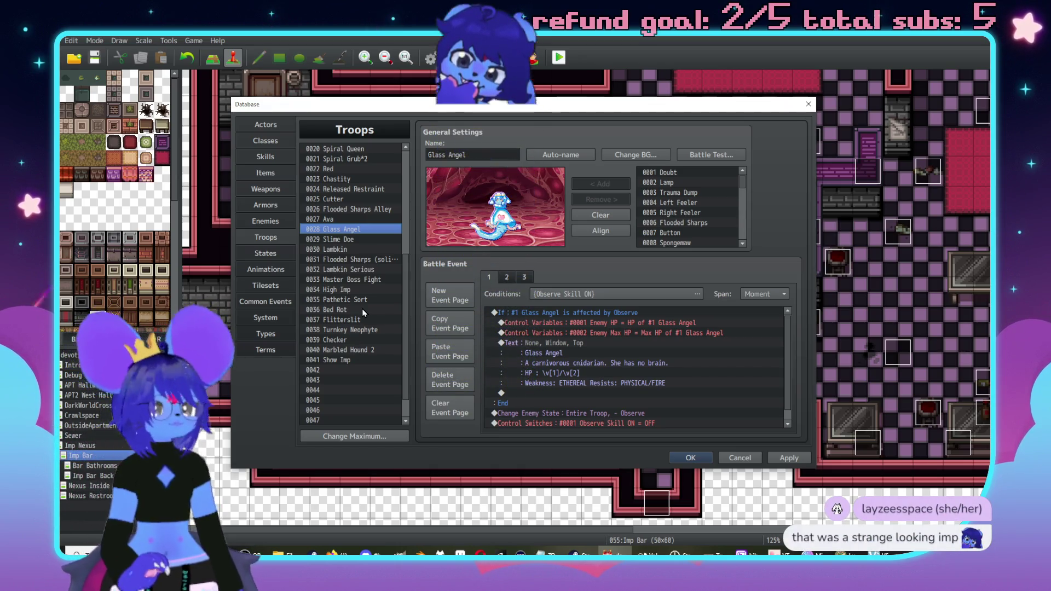
key("alt+Tab")
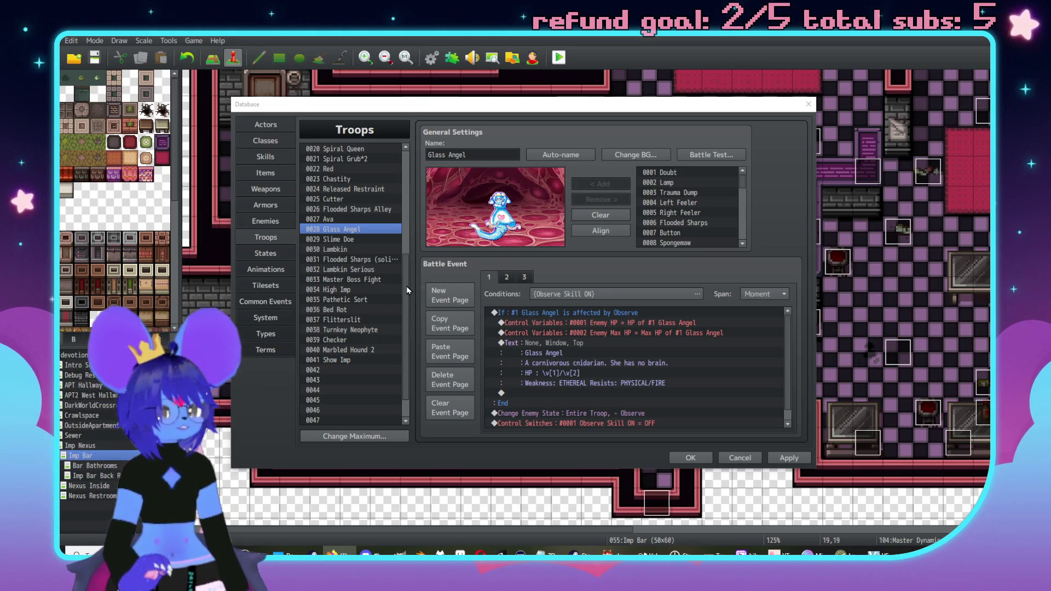
Start replacing Glass Angel's cnidarian flavour line with a bracketed type tag
left_click(583, 344)
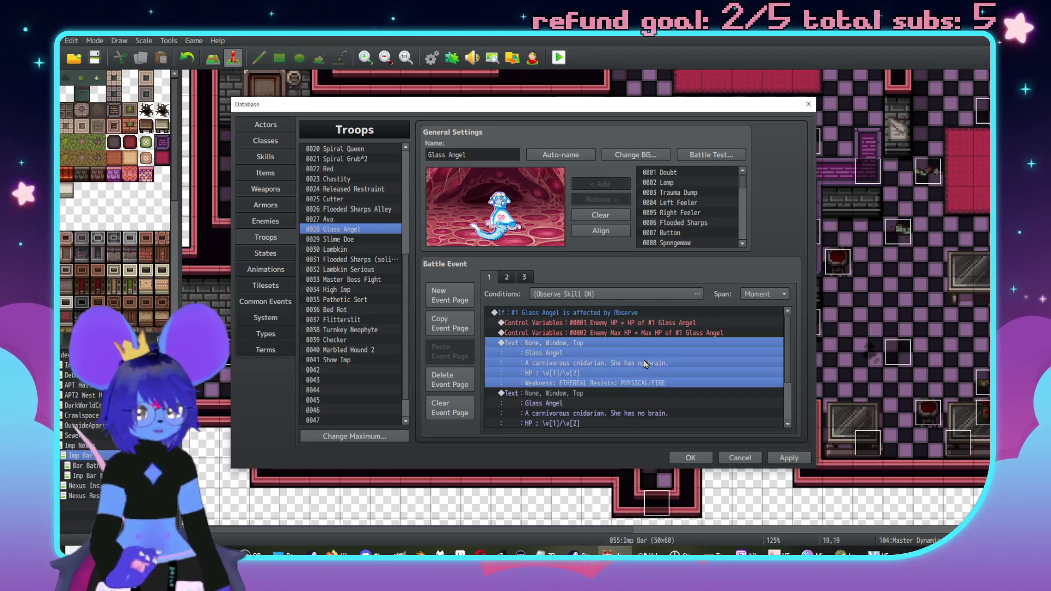
double_click(585, 346)
left_click_drag(710, 341, 551, 341)
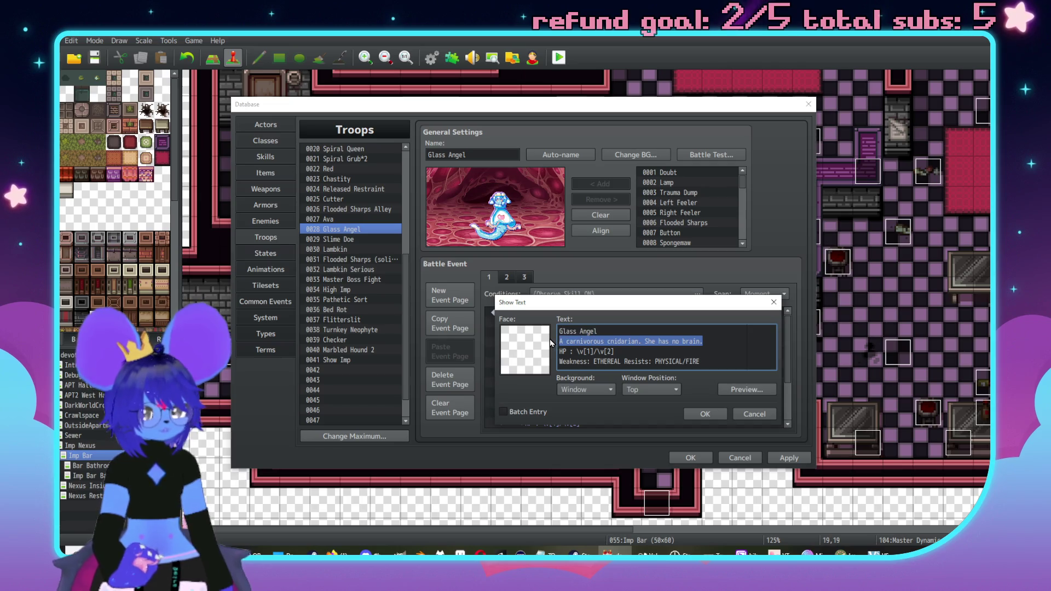
type("[")
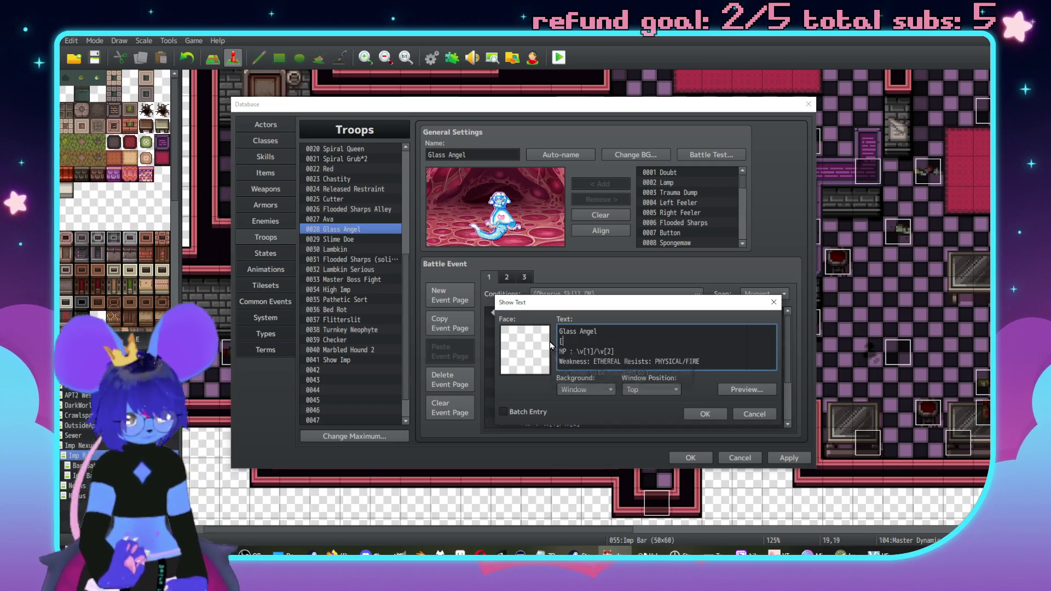
left_click(705, 414)
scroll(336, 256, "up", 3)
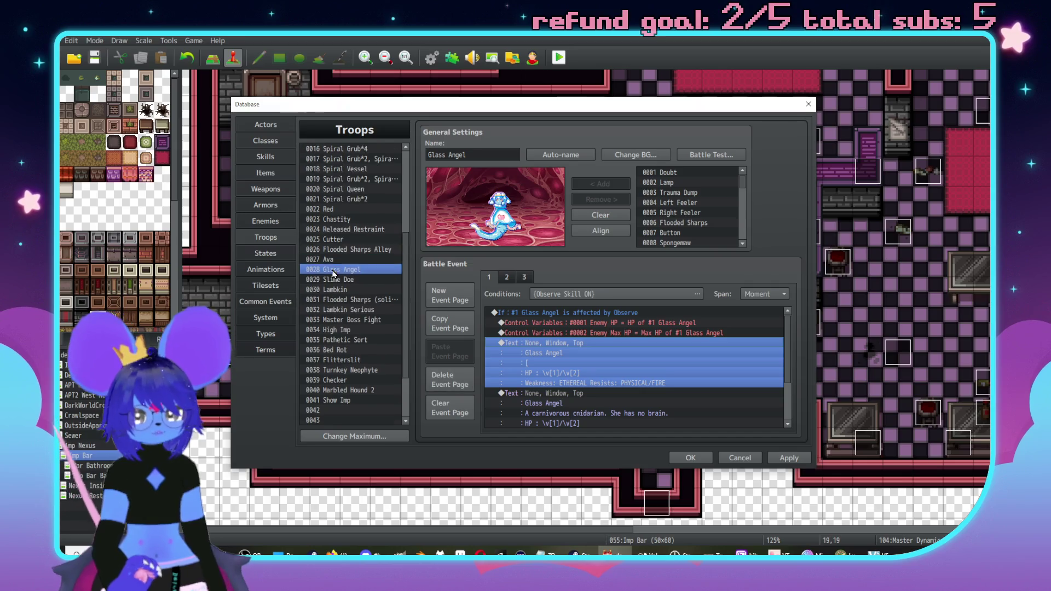
Check the Chastity, Spiral Queen, Ava and Cutter troops for reference, then return to Glass Angel
left_click(353, 270)
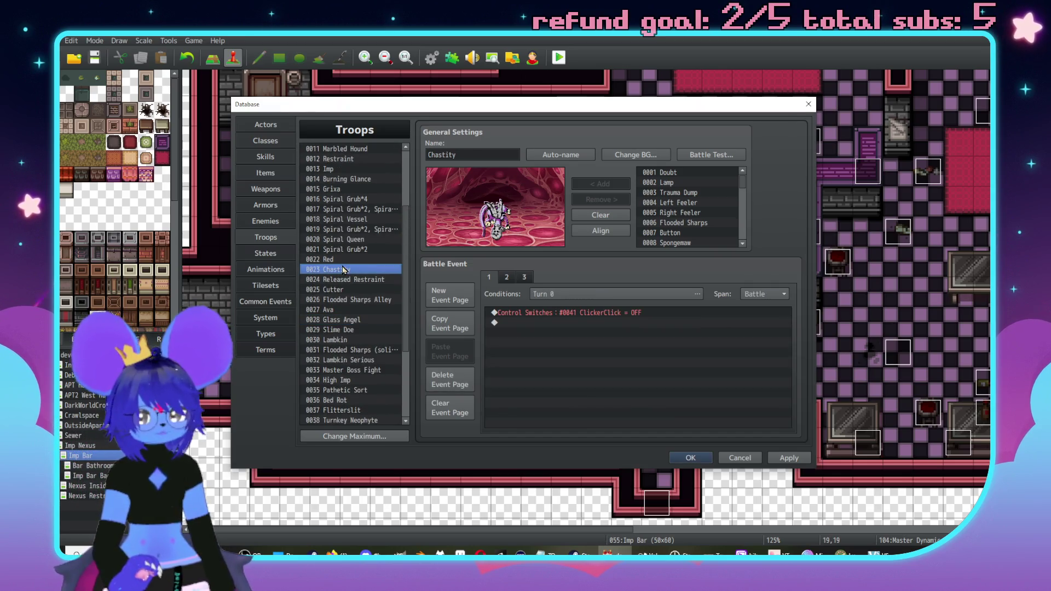
left_click(506, 277)
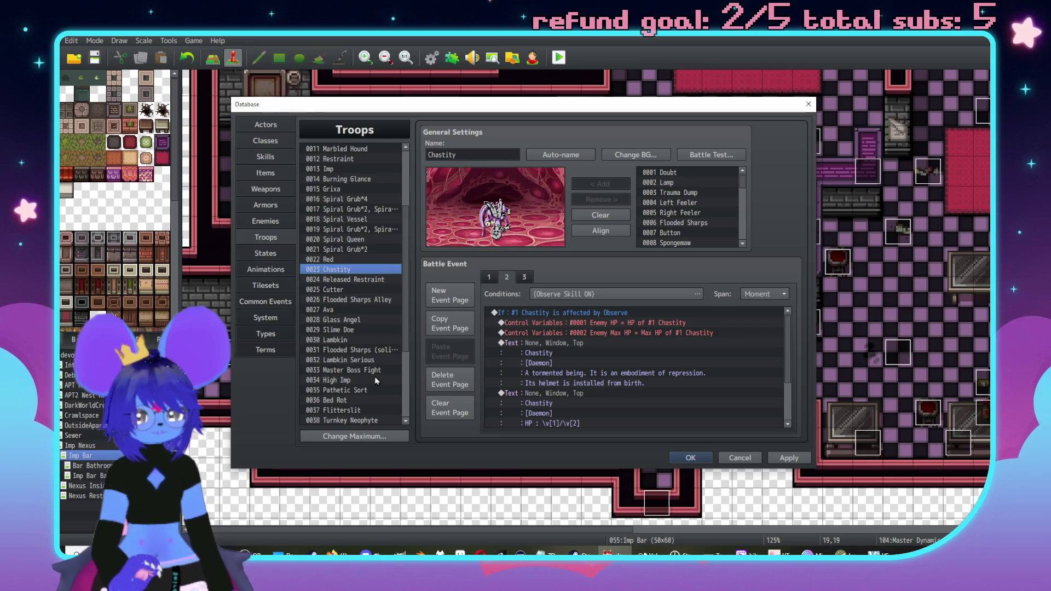
key("Up")
key("Up")
key("Up")
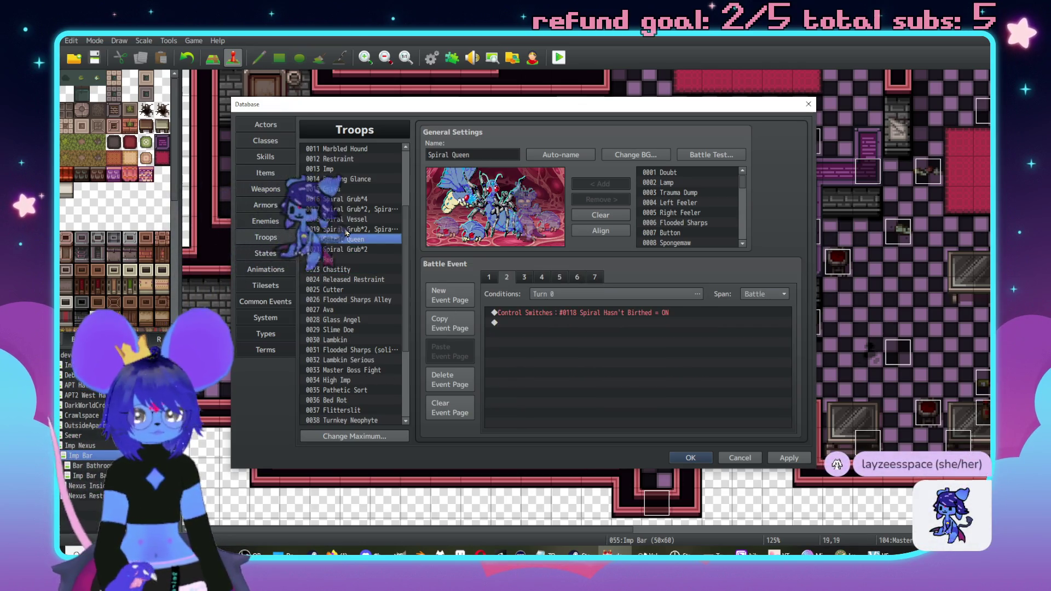
left_click(345, 309)
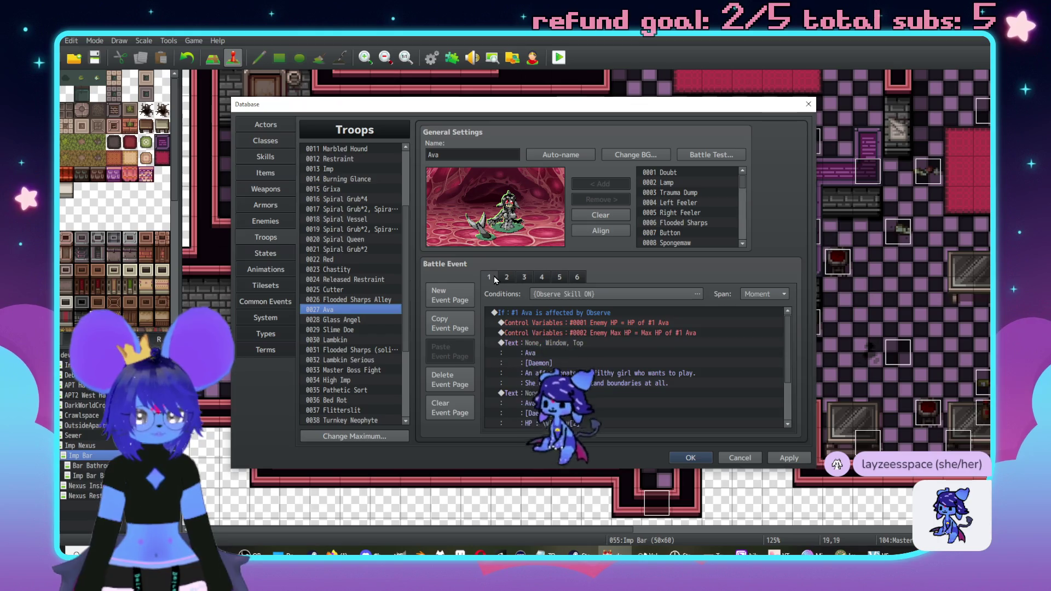
left_click(342, 290)
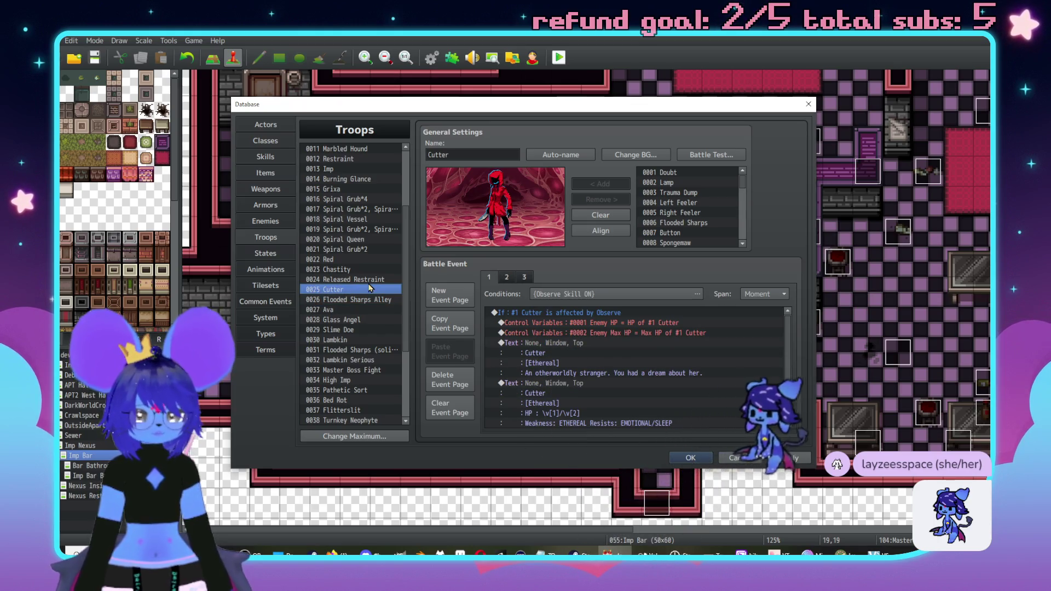
left_click(363, 322)
Finish the type tag on the second line of Glass Angel's Show Text
double_click(549, 334)
left_click(590, 341)
type("Ethereal")
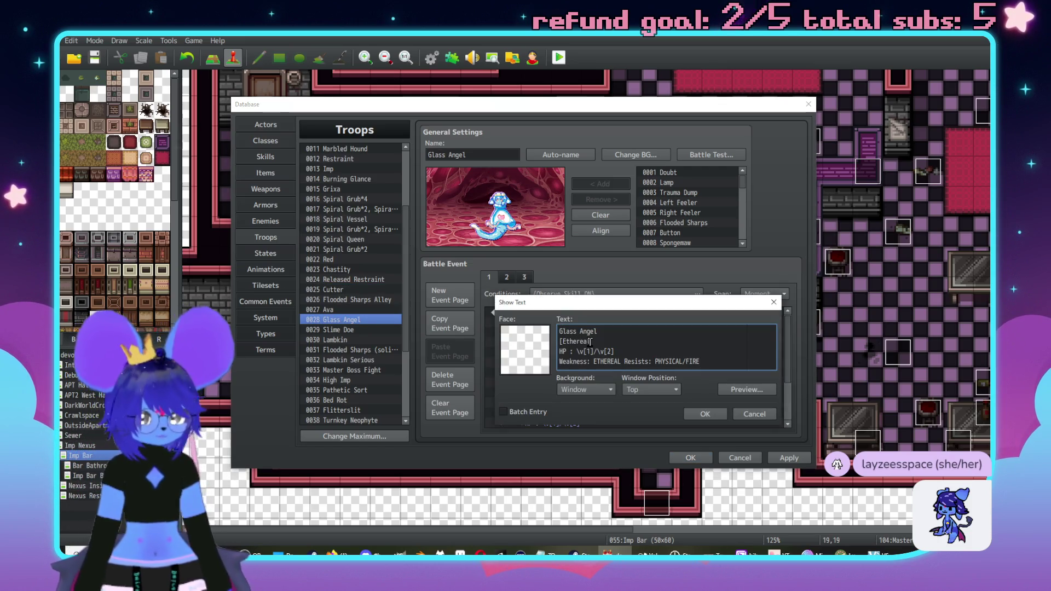
type("]")
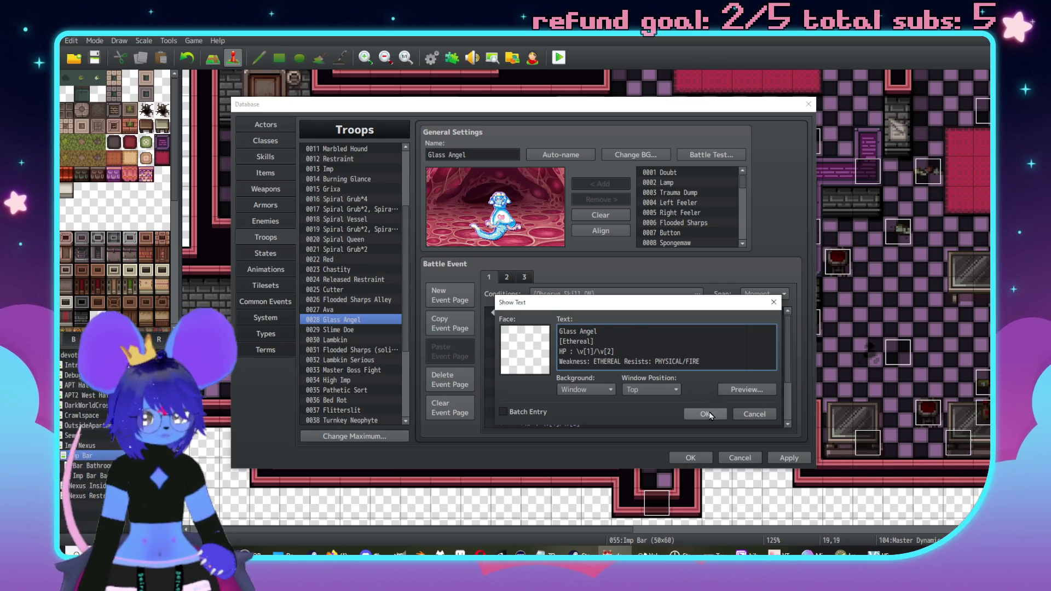
left_click(709, 413)
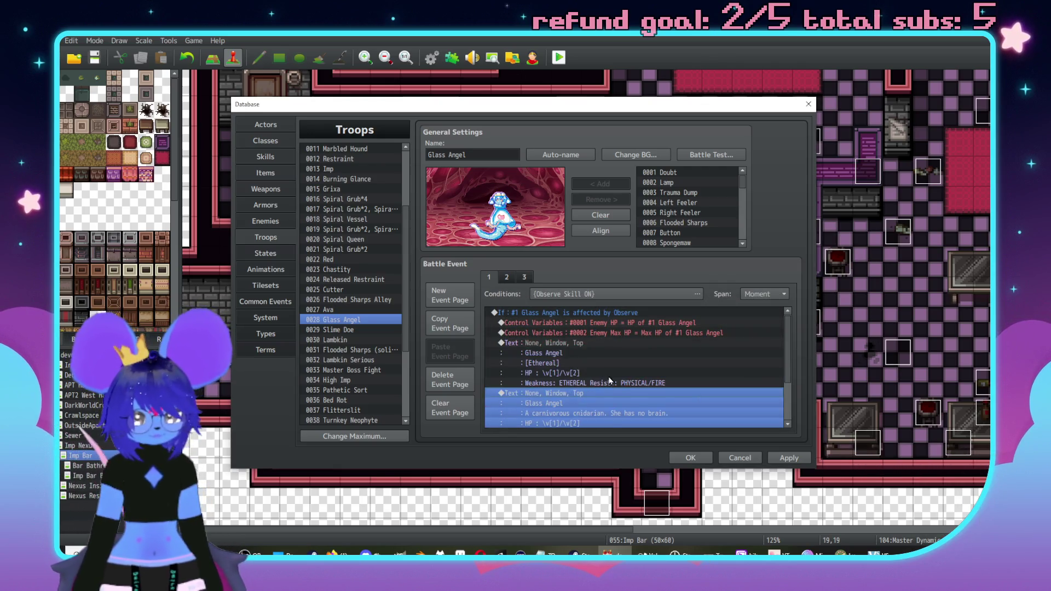
Duplicate the Show Text command and replace the copy's cnidarian line with [Ethereal]
key("ctrl+c")
key("ctrl+v")
scroll(592, 362, "down", 1)
scroll(595, 374, "down", 1)
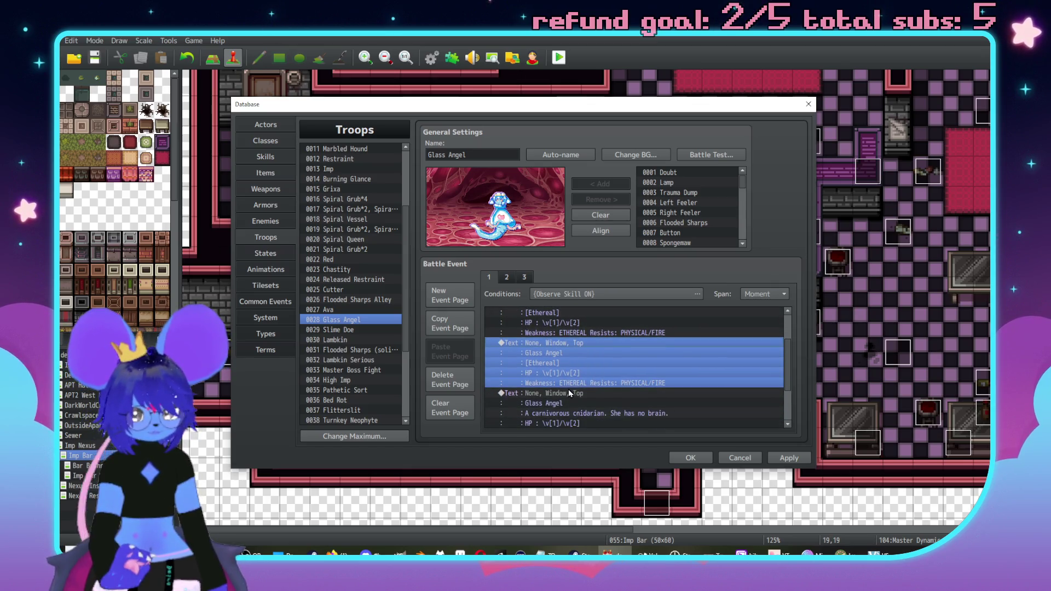
double_click(679, 394)
left_click_drag(704, 341, 559, 341)
type("[Ethereal]")
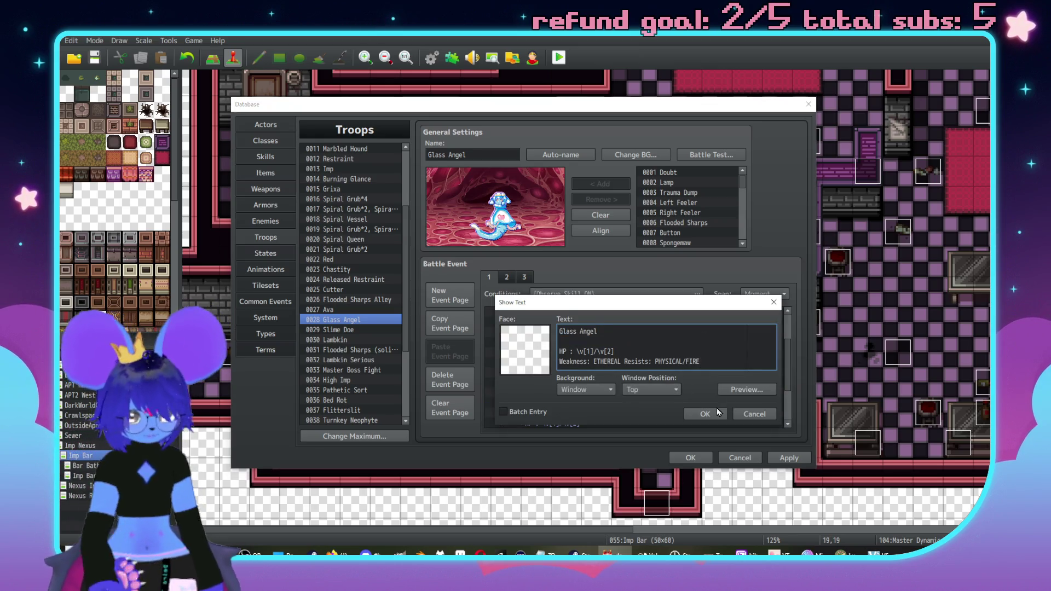
left_click(706, 413)
key("Down")
scroll(591, 340, "up", 1)
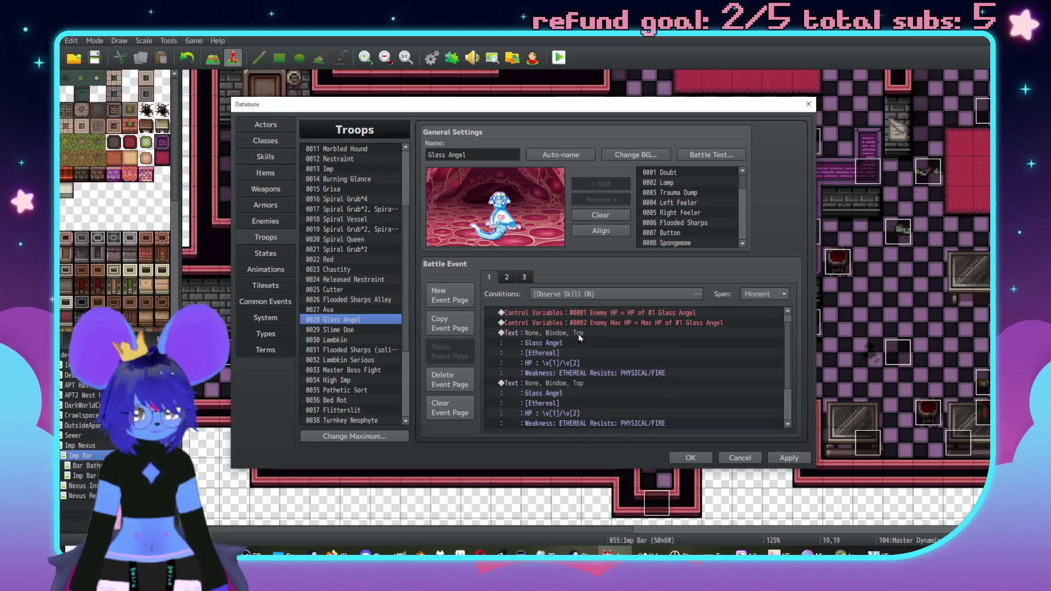
Rewrite the duplicated text with Glass Angel's cnidarian description, then select troop 0029 Slime Doe
double_click(580, 334)
left_click_drag(700, 362, 503, 356)
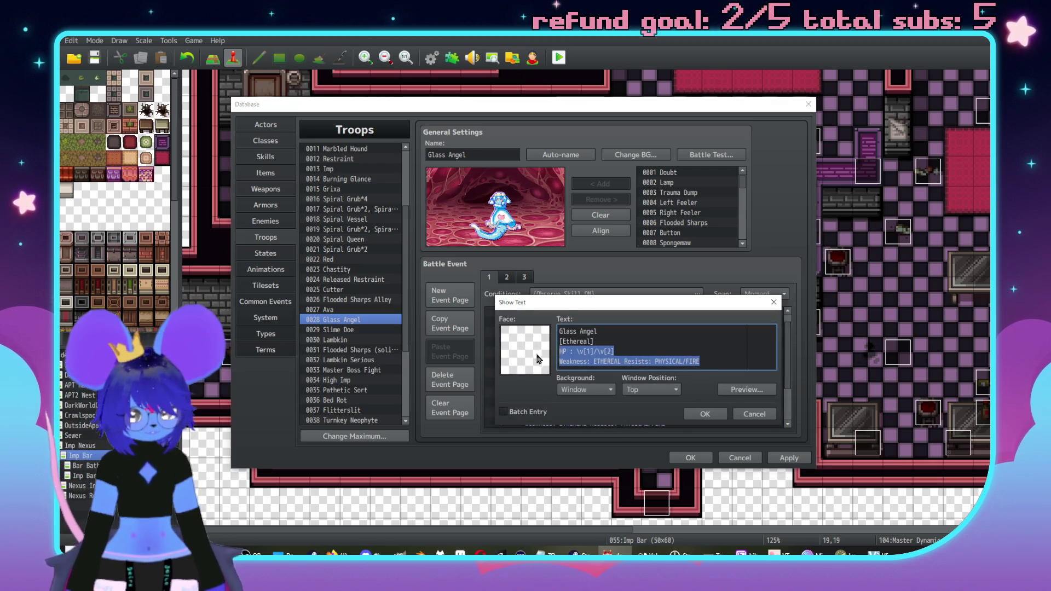
key("ctrl+v")
key("BackSpace")
key("BackSpace")
key("BackSpace")
key("BackSpace")
type("oe mo")
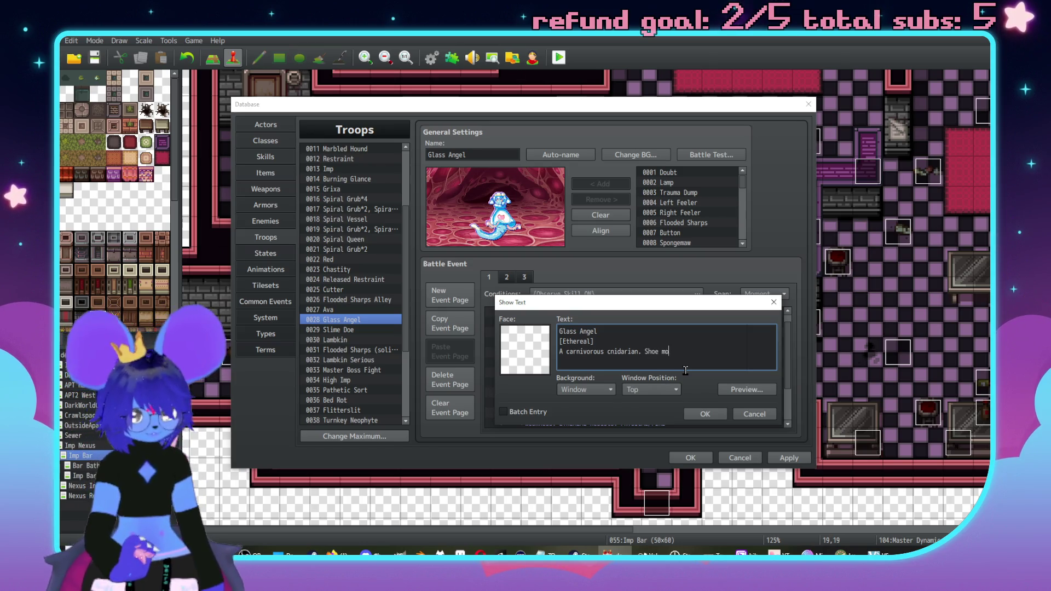
key("BackSpace")
key("BackSpace")
key("BackSpace")
key("BackSpace")
key("BackSpace")
type("e moves toward emo")
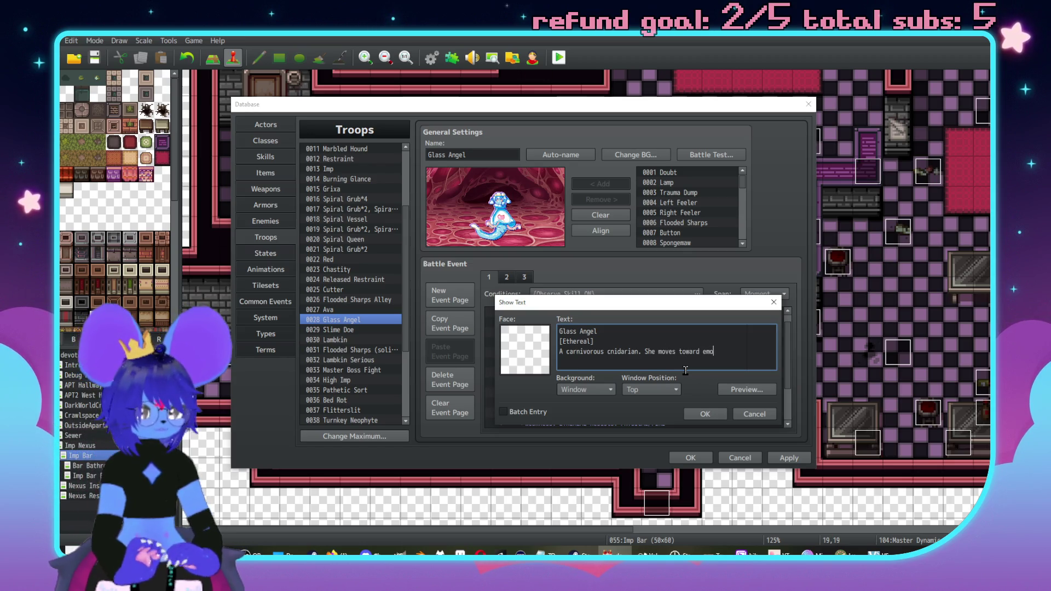
type("al beings with pr")
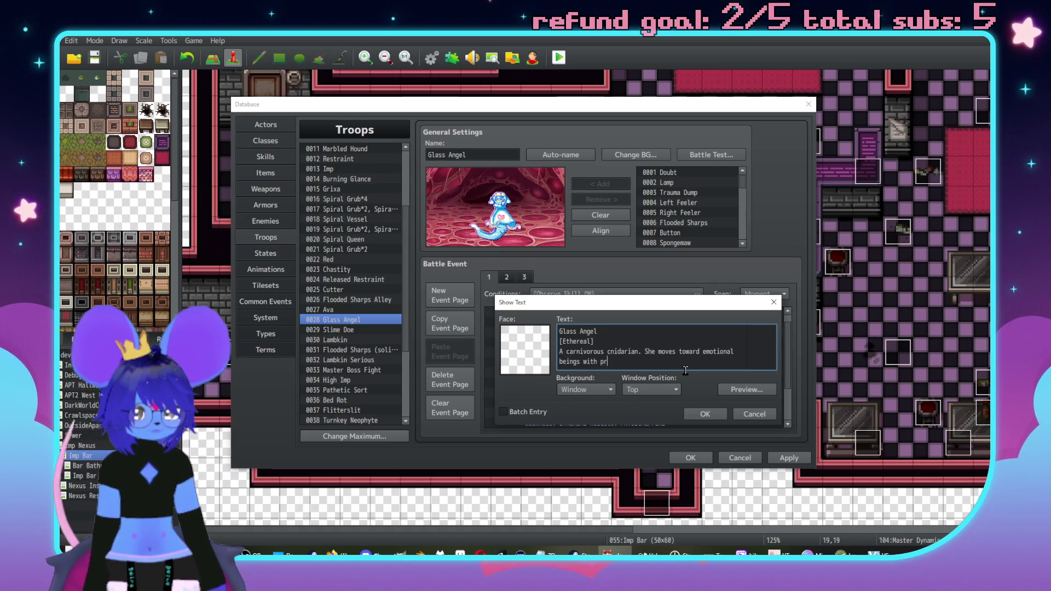
type("edatory inten")
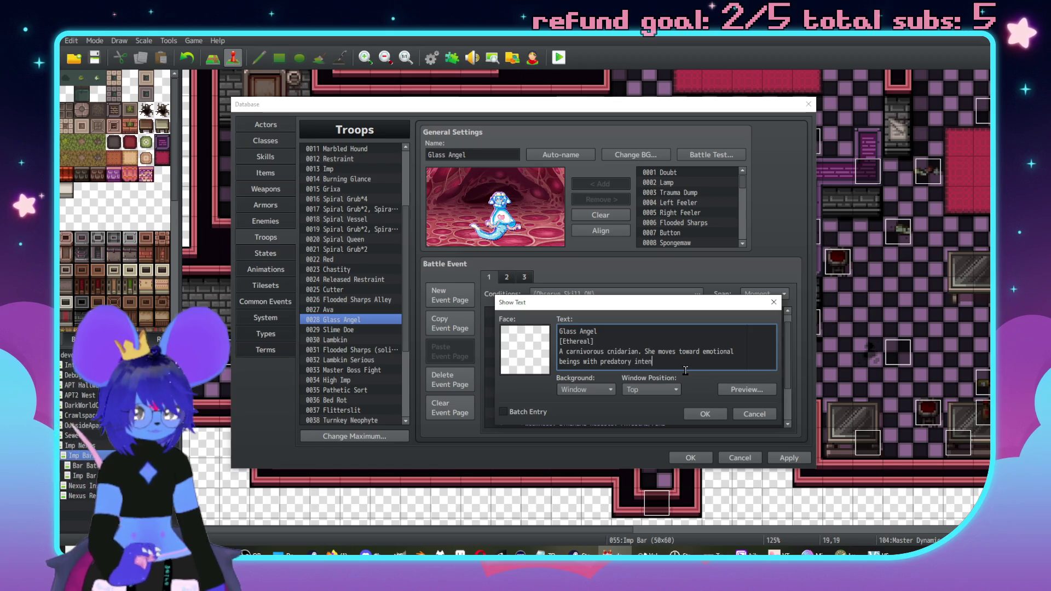
type("t. has no")
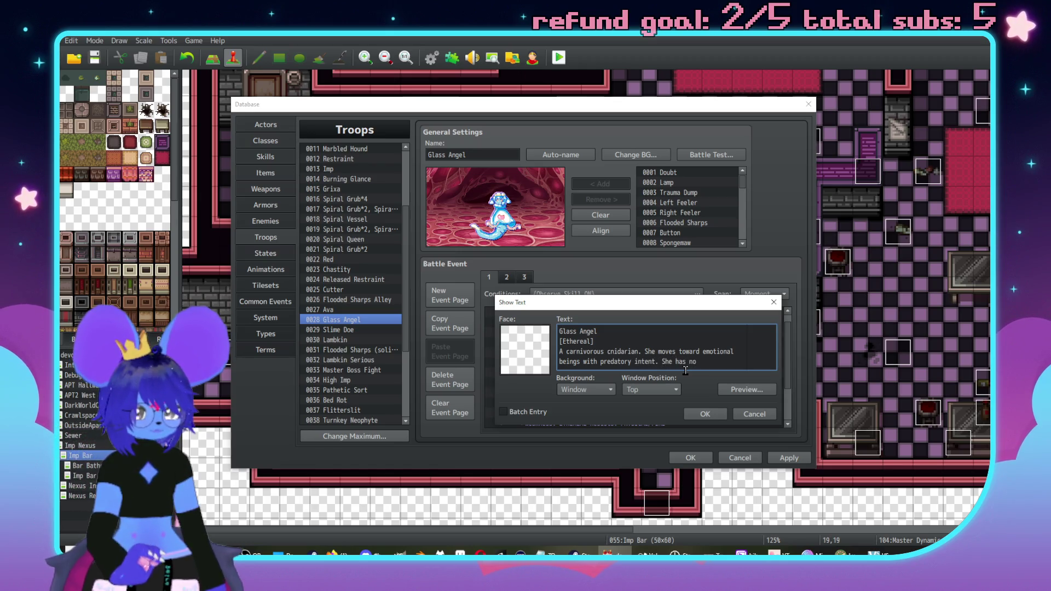
type("ain.")
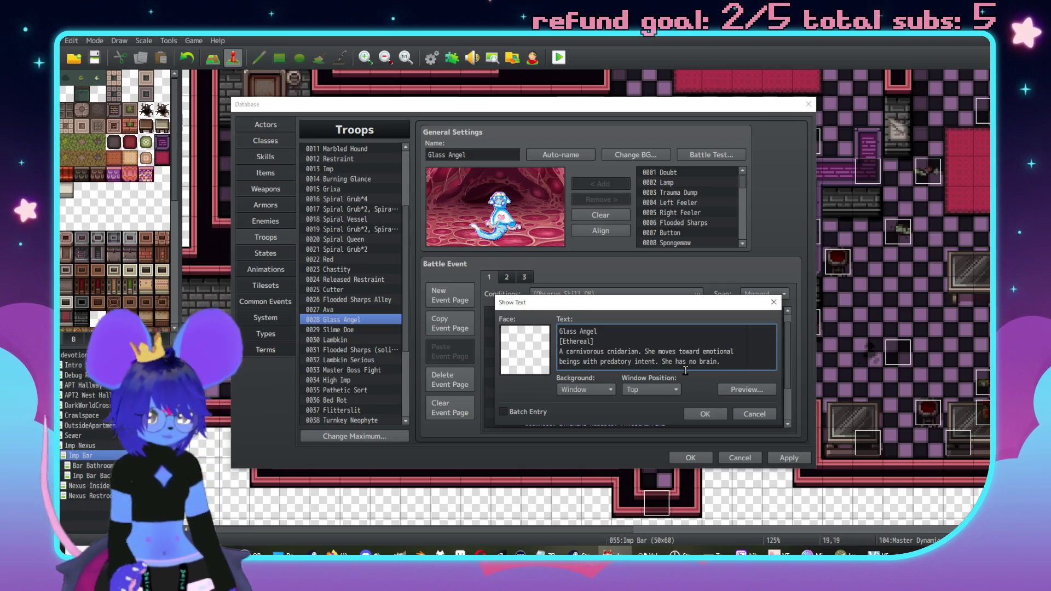
left_click(705, 416)
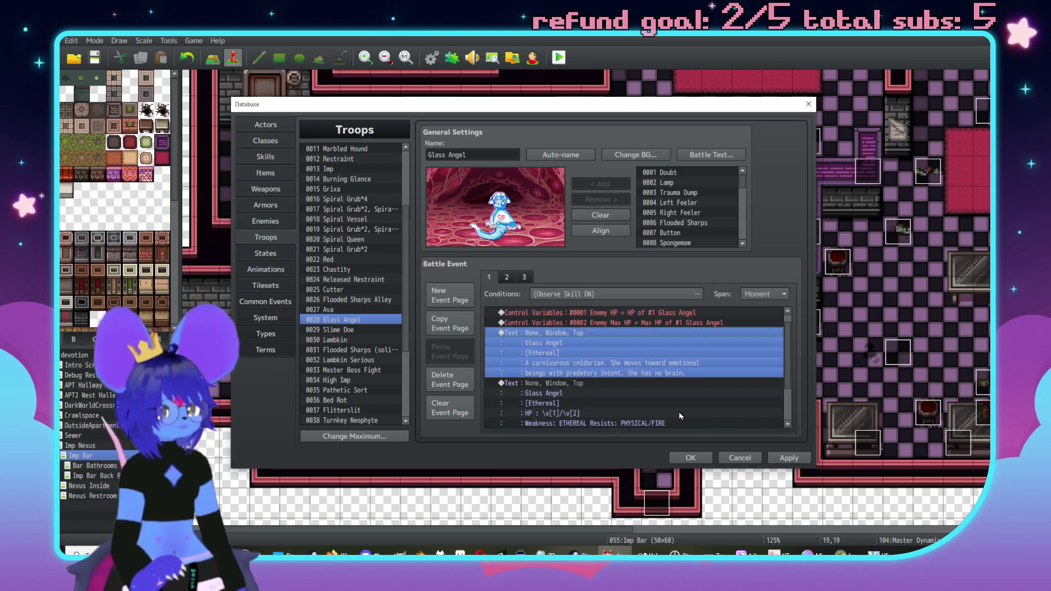
left_click(350, 329)
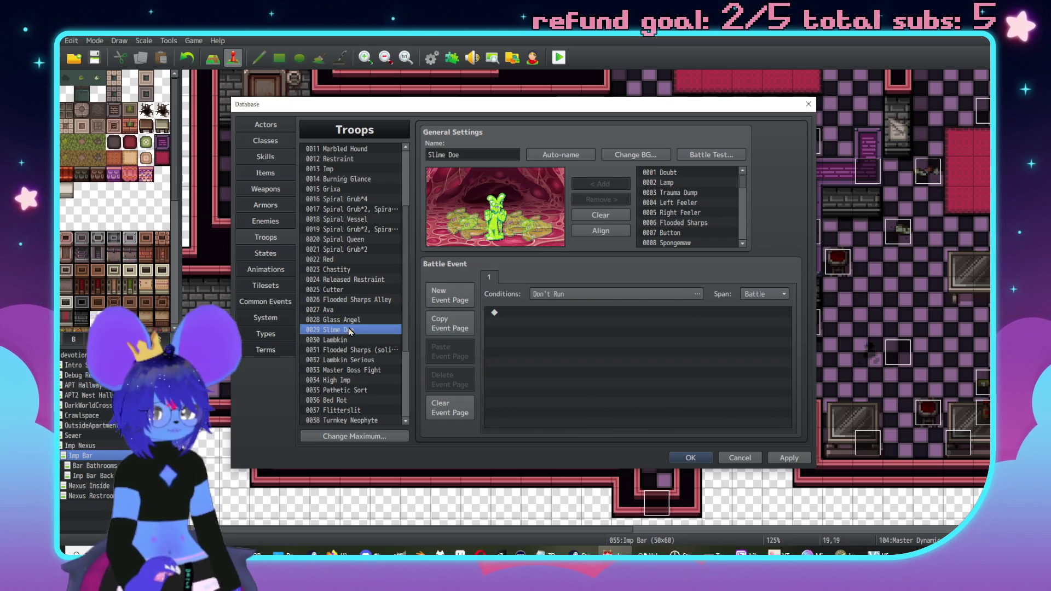
Copy Glass Angel's Observe page into Slime Doe and delete Slime Doe's empty first page
left_click(346, 320)
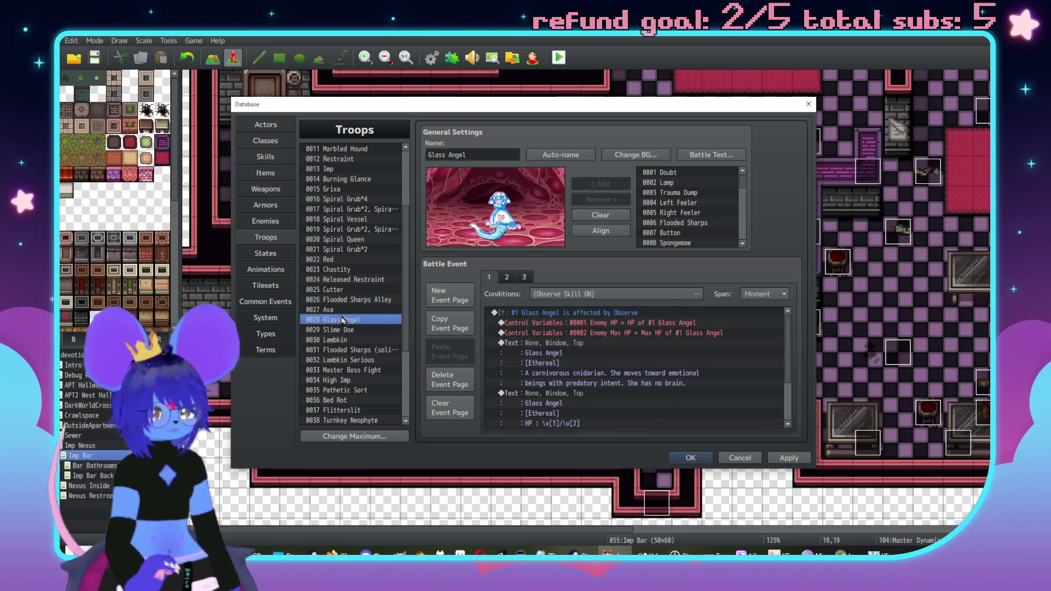
left_click(468, 327)
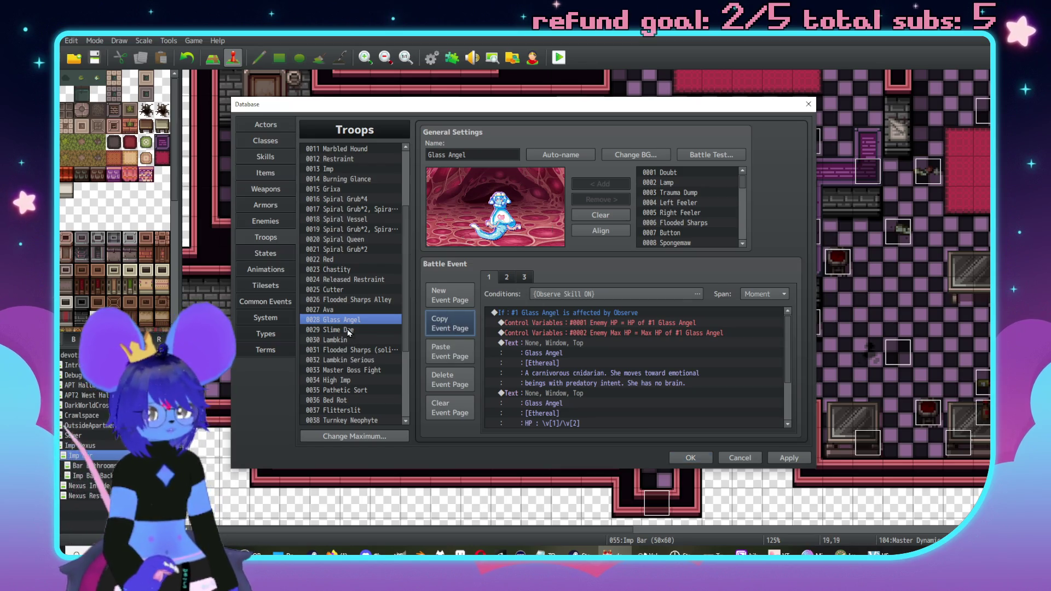
key("Down")
left_click(461, 351)
left_click(488, 275)
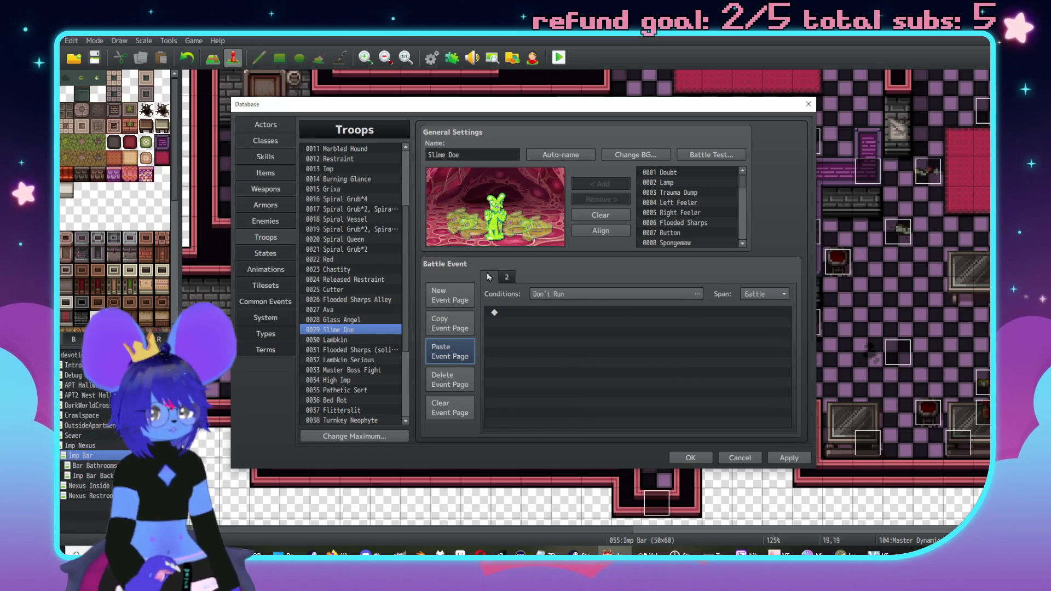
left_click(452, 385)
scroll(599, 351, "down", 2)
scroll(599, 352, "up", 2)
scroll(599, 352, "up", 1)
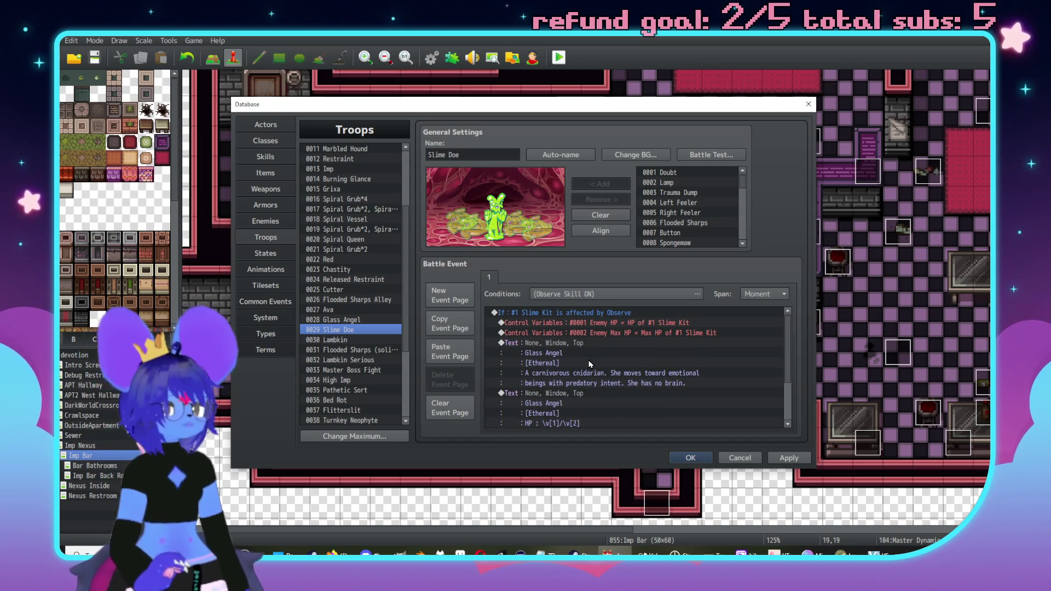
Rename the first Show Text to Slime Kit and strip the old description lines
left_click(551, 313)
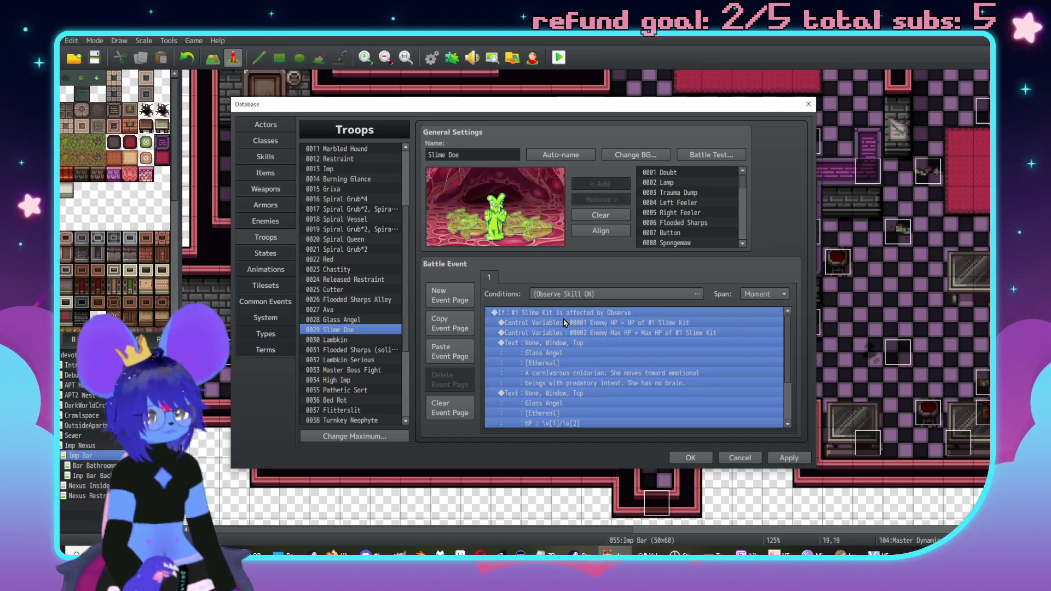
left_click(579, 350)
double_click(580, 351)
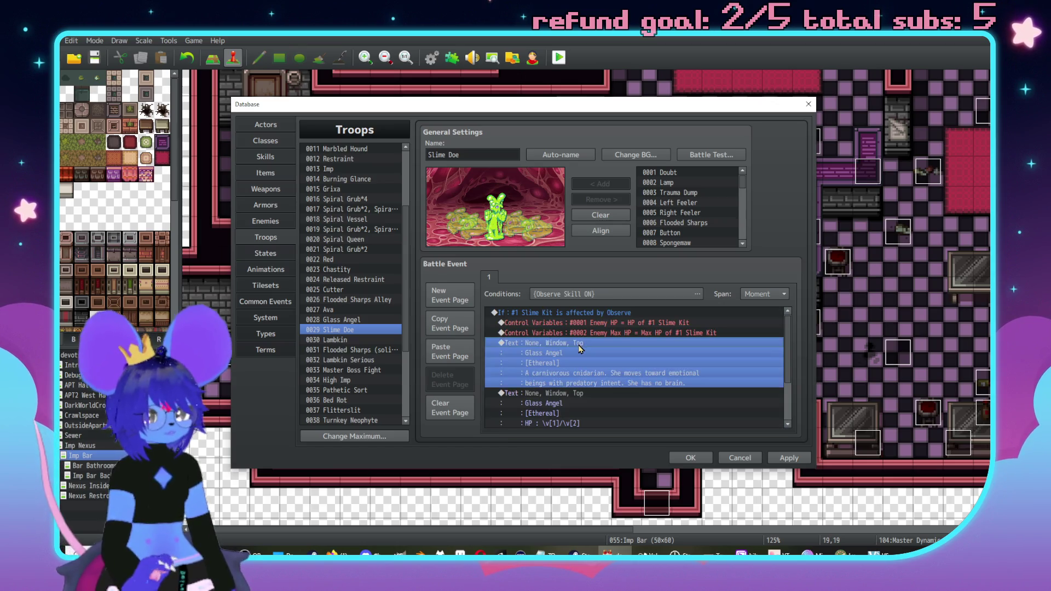
type("Slime Kit")
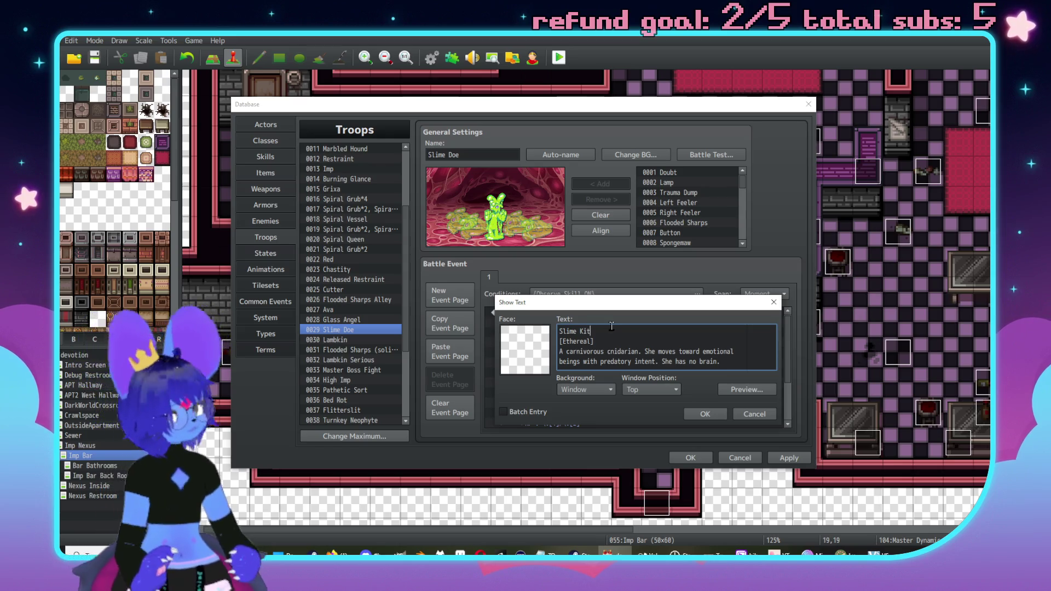
key("ctrl+End")
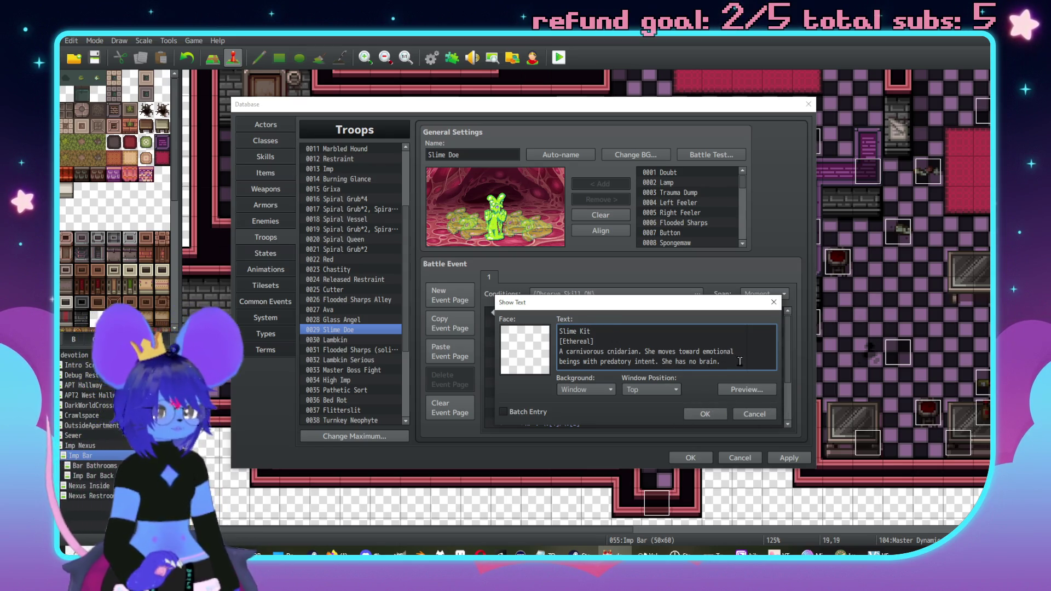
key("shift+Home")
key("shift+Up")
key("BackSpace")
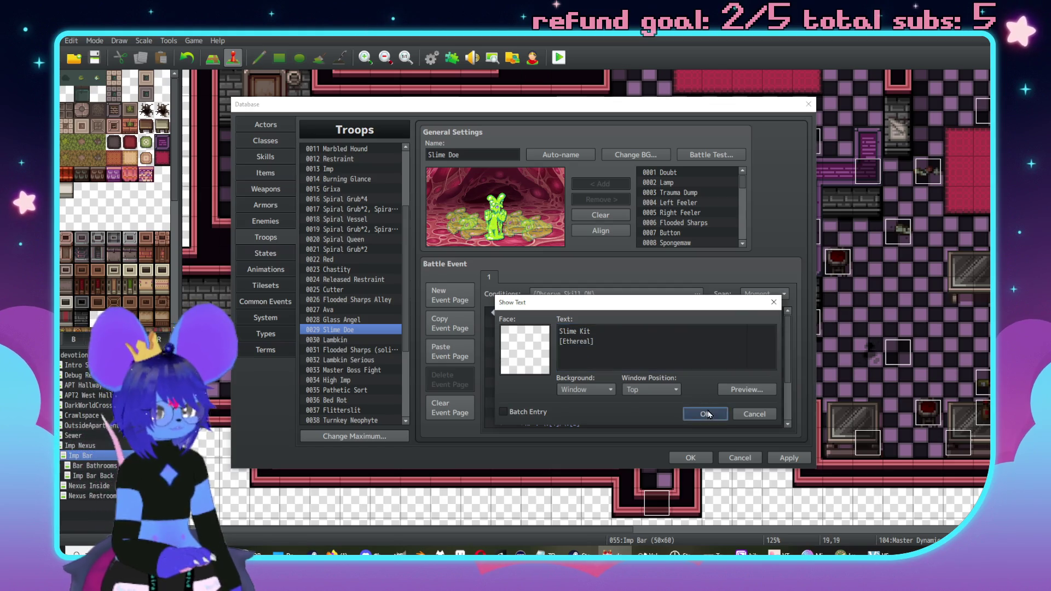
left_click(705, 413)
Replace the Glass Angel name with Slime Kit in the stats Show Text
double_click(567, 376)
key("ctrl+Home")
key("shift+End")
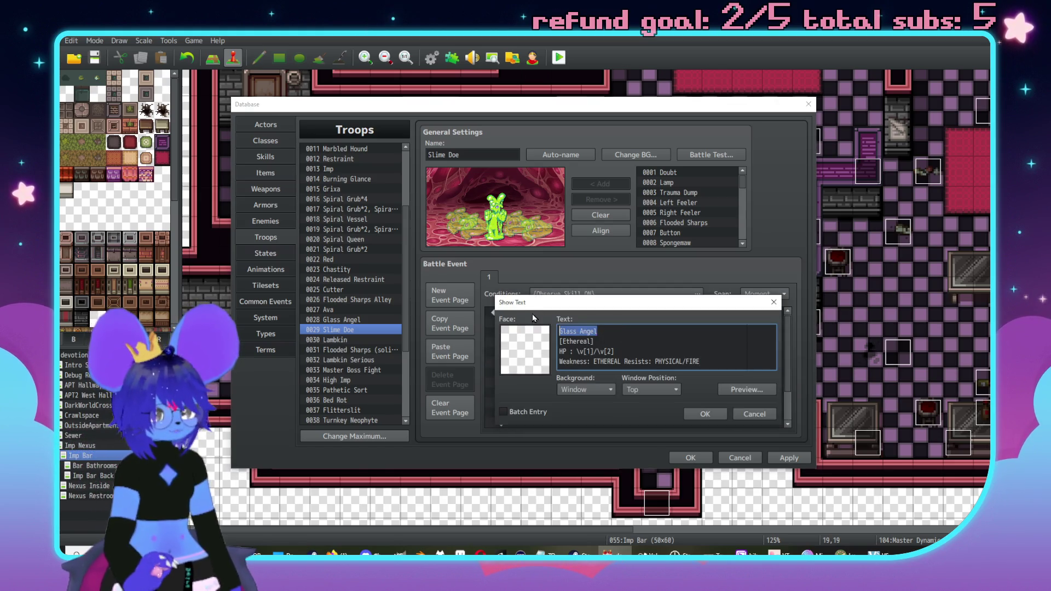
type("Slime Kit")
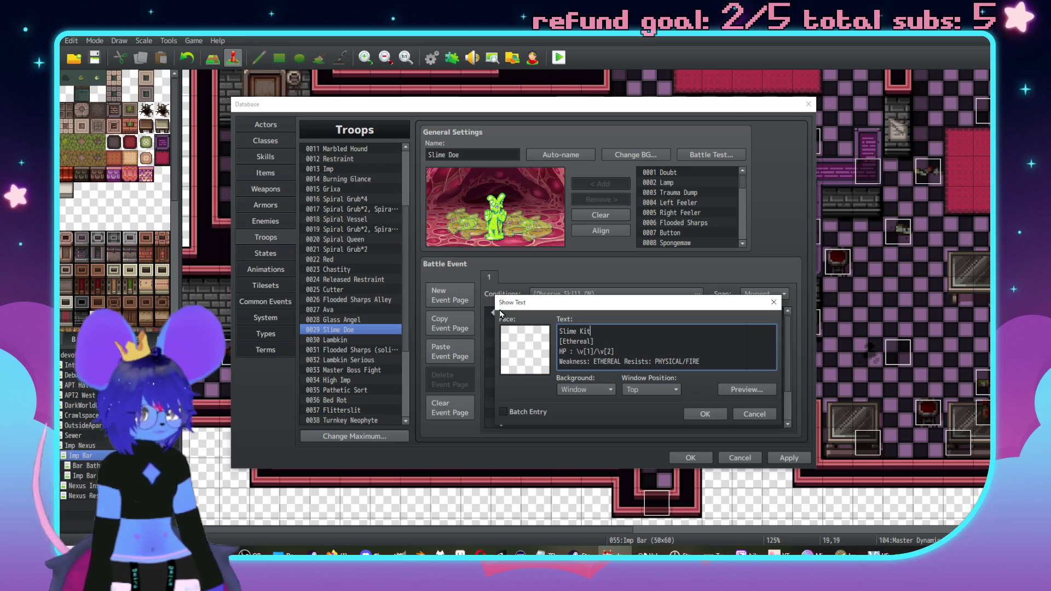
left_click(705, 413)
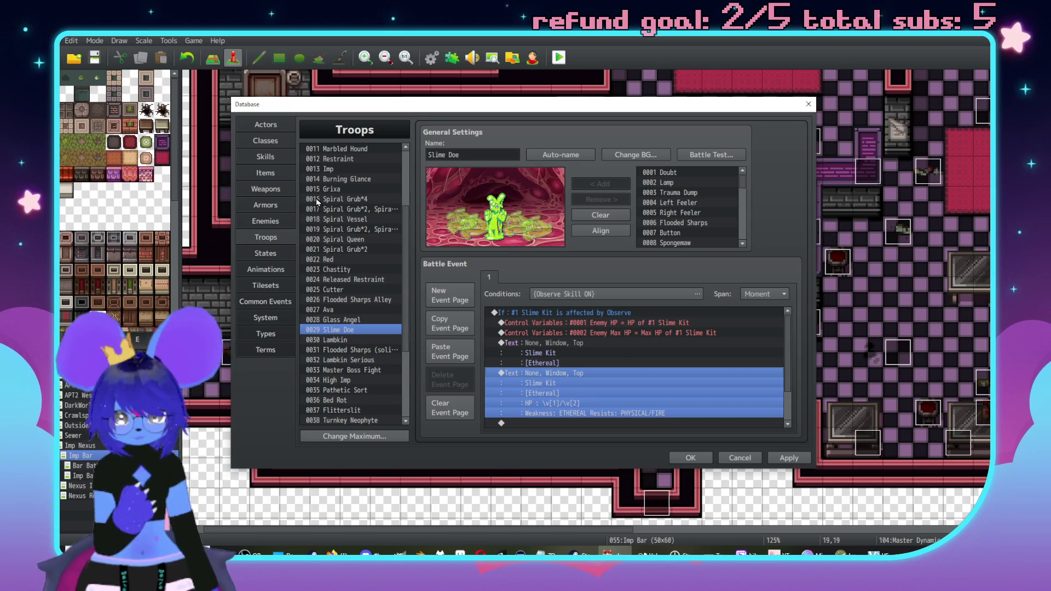
scroll(319, 204, "up", 1)
left_click(331, 199)
left_click(347, 210)
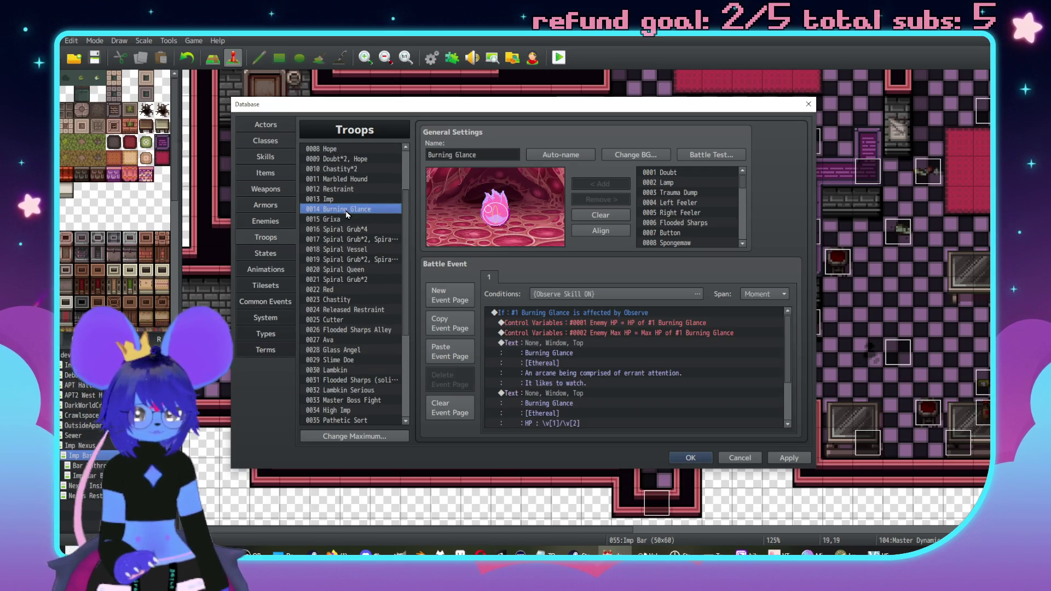
left_click(344, 192)
left_click(364, 183)
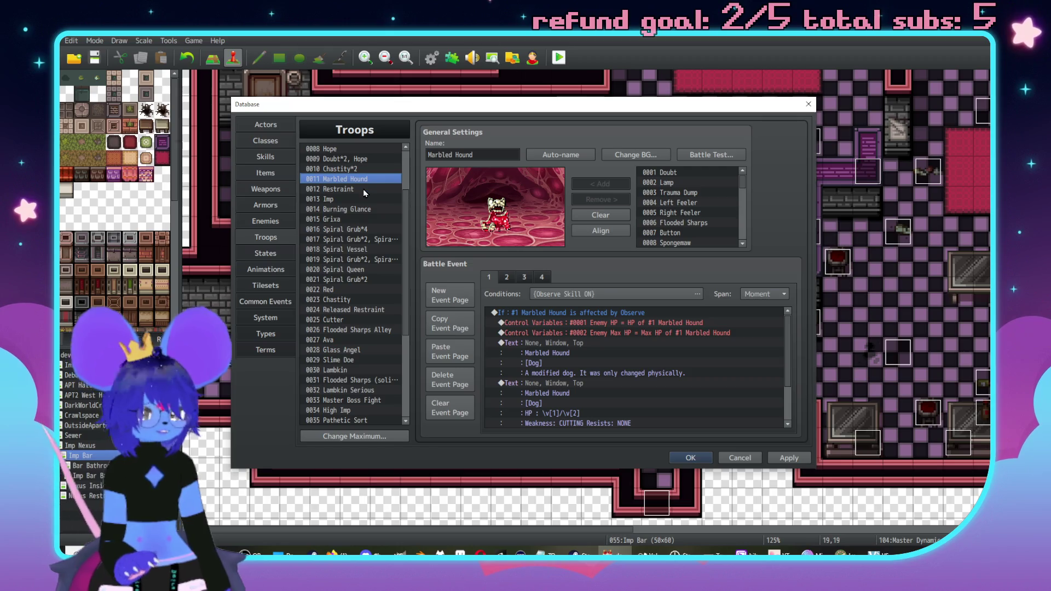
scroll(372, 203, "up", 3)
left_click(351, 210)
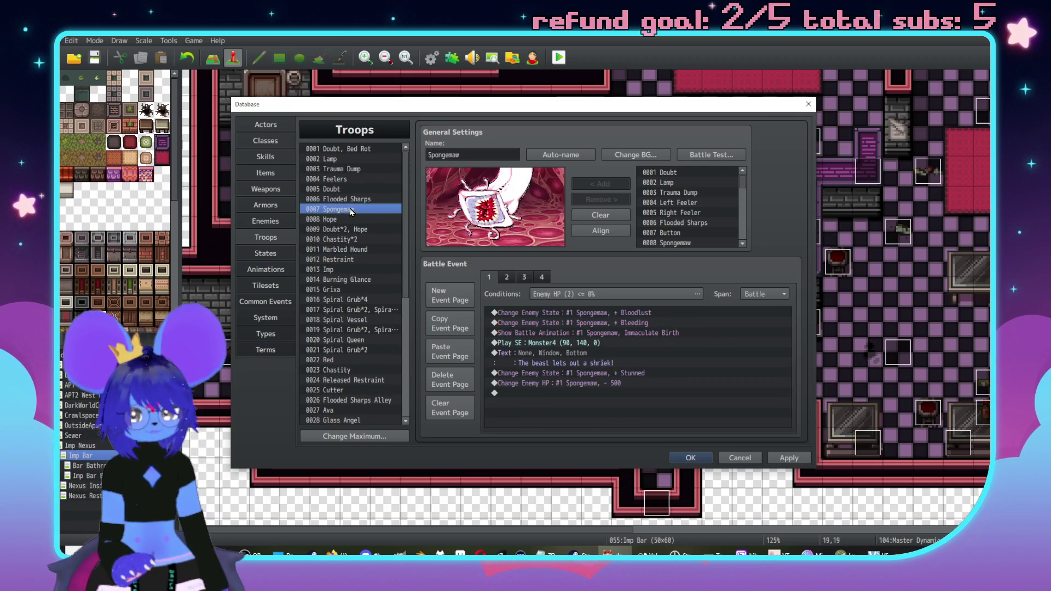
left_click(346, 203)
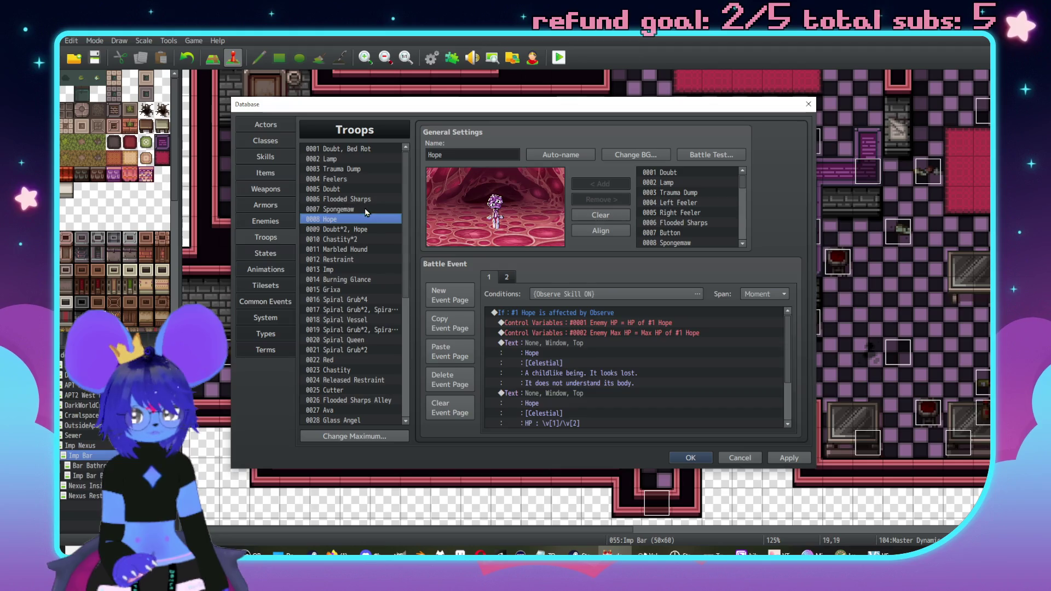
left_click(364, 209)
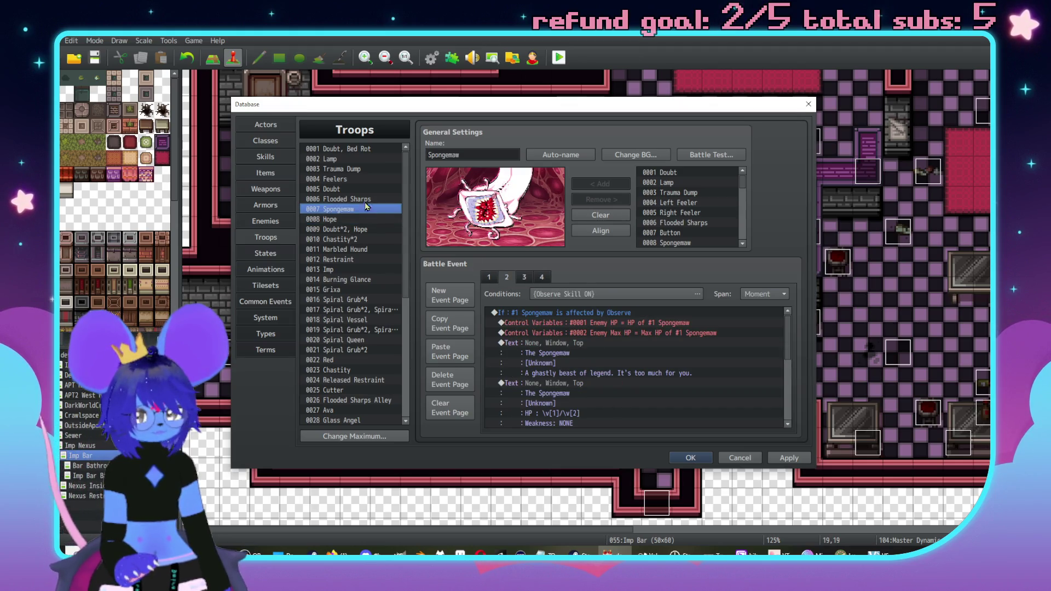
left_click(354, 170)
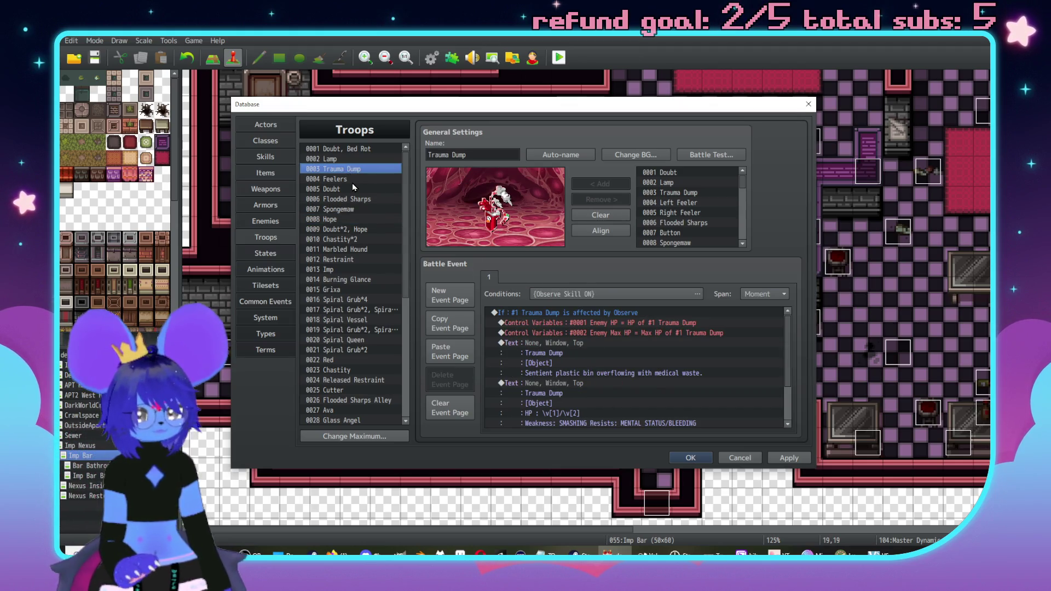
left_click(340, 179)
right_click(339, 180)
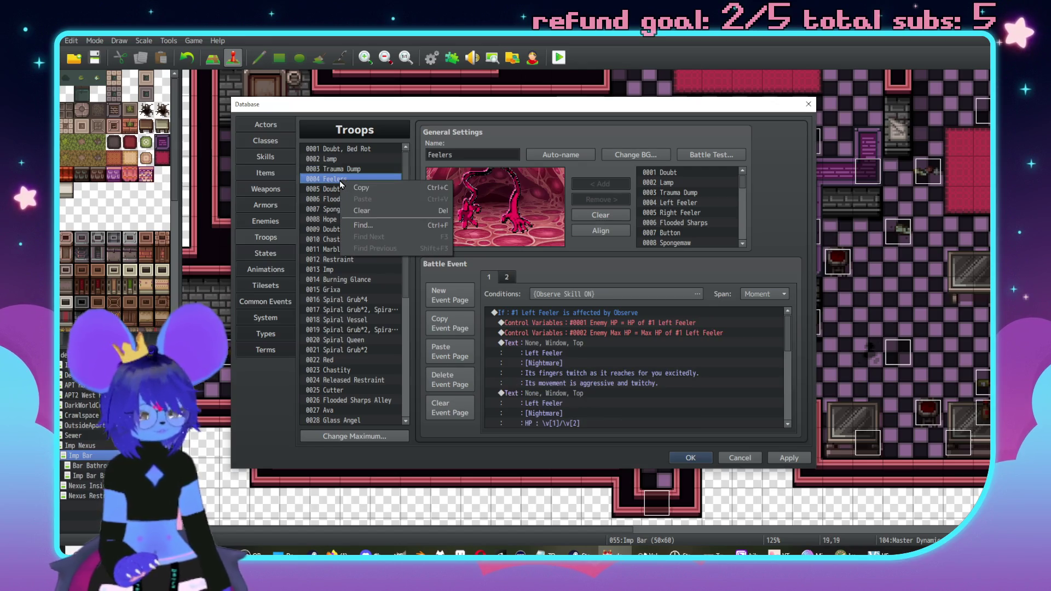
left_click(361, 305)
scroll(359, 302, "down", 2)
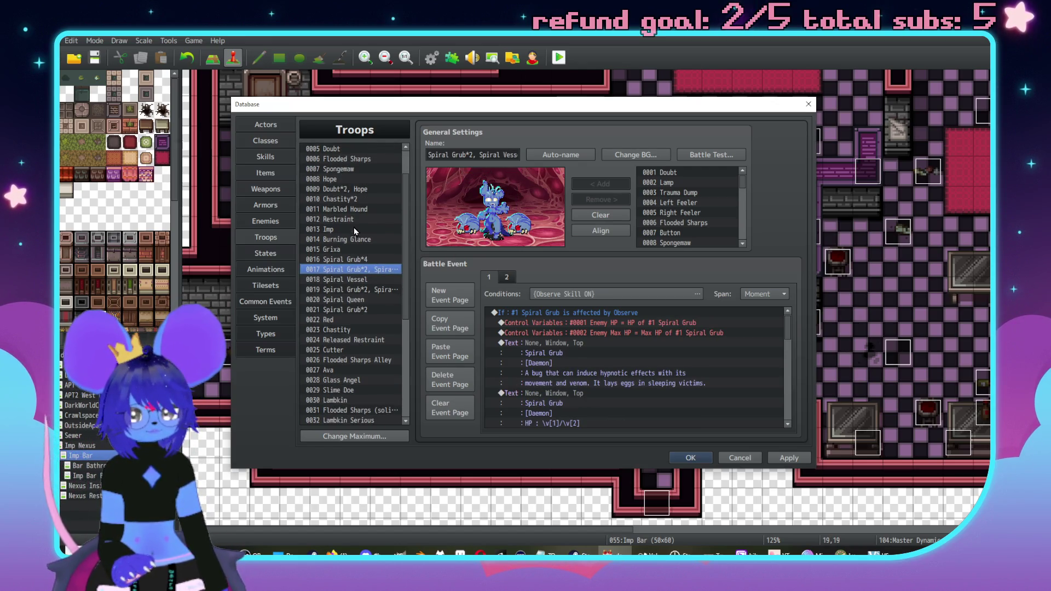
left_click(355, 210)
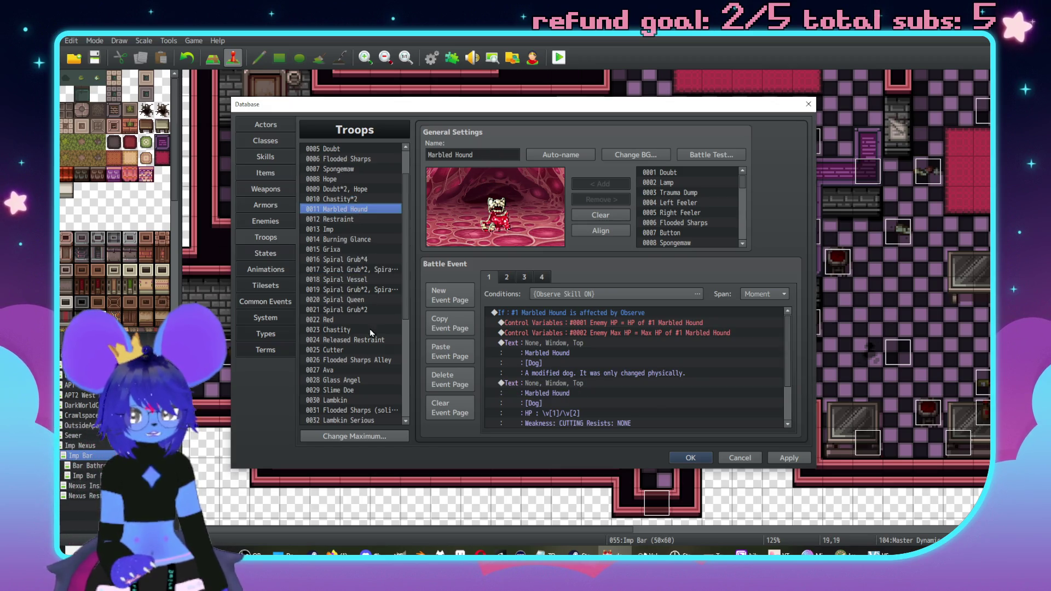
left_click(357, 390)
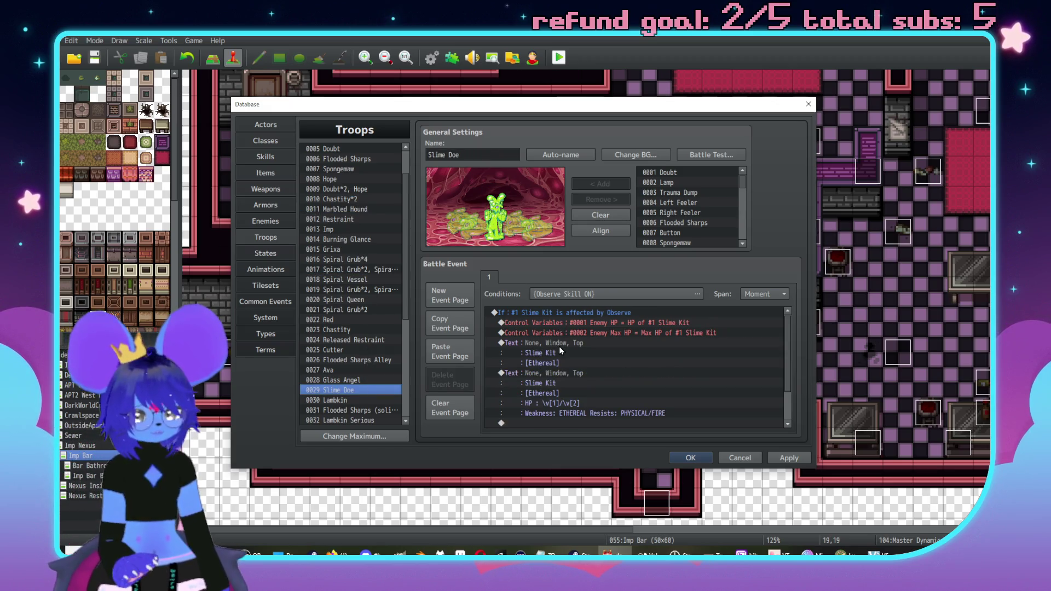
Retag both Slime Kit Show Text boxes from [Ethereal] to [Nightmare], then view the Enemies list
double_click(590, 352)
key("BackSpace")
key("BackSpace")
key("BackSpace")
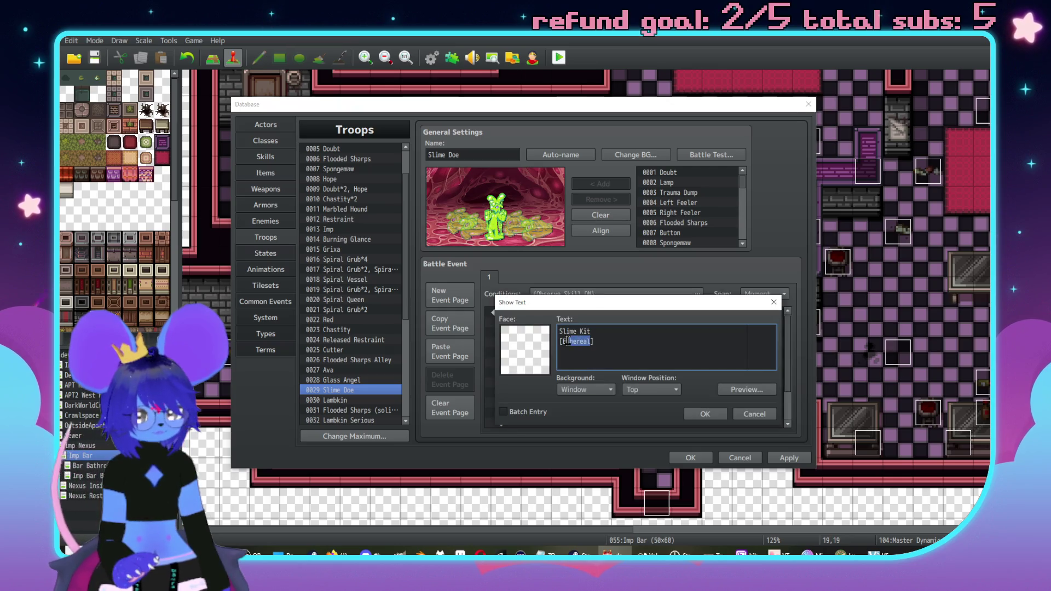
type("Nightma")
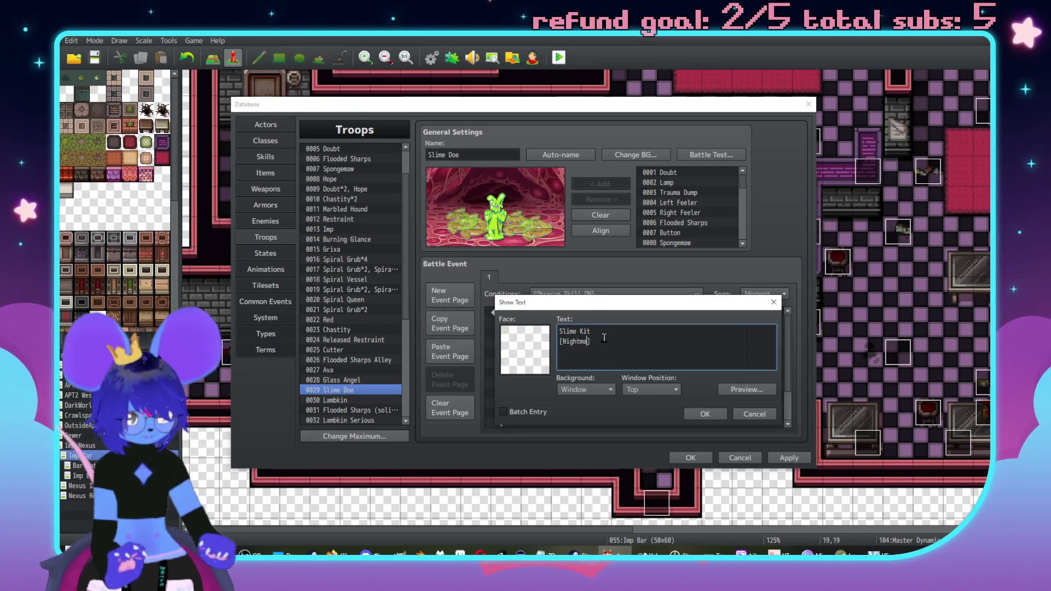
type("re")
left_click(705, 414)
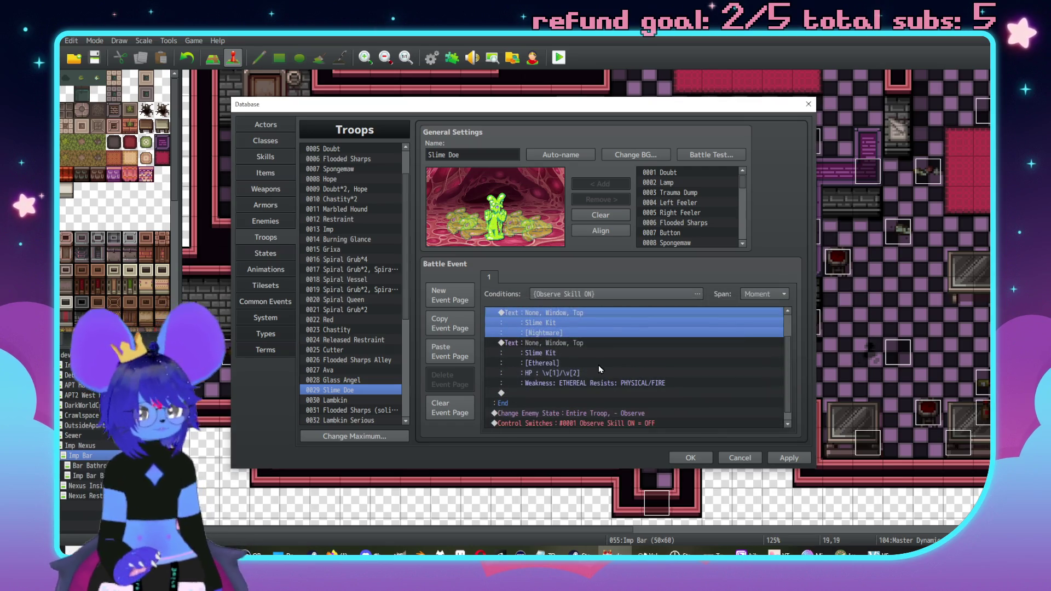
double_click(564, 344)
double_click(580, 341)
type("Nightm")
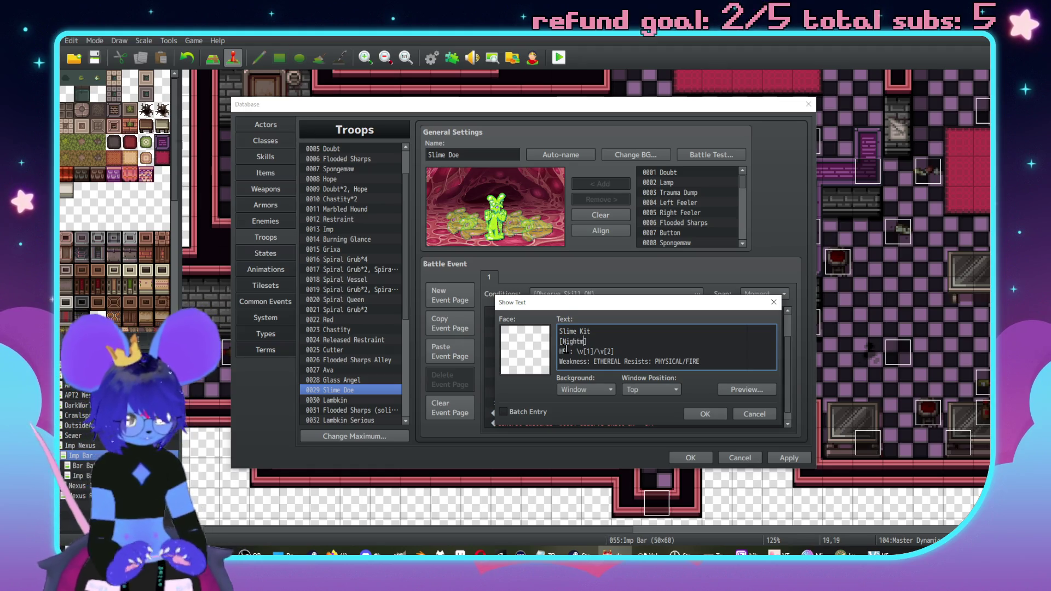
type("e")
left_click(695, 414)
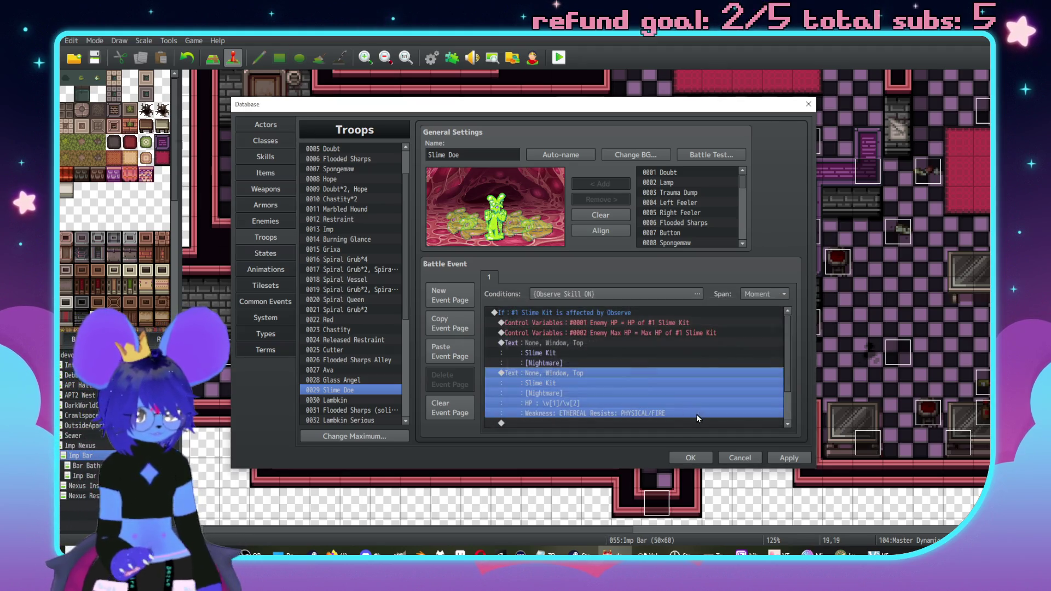
left_click(271, 221)
scroll(381, 260, "down", 3)
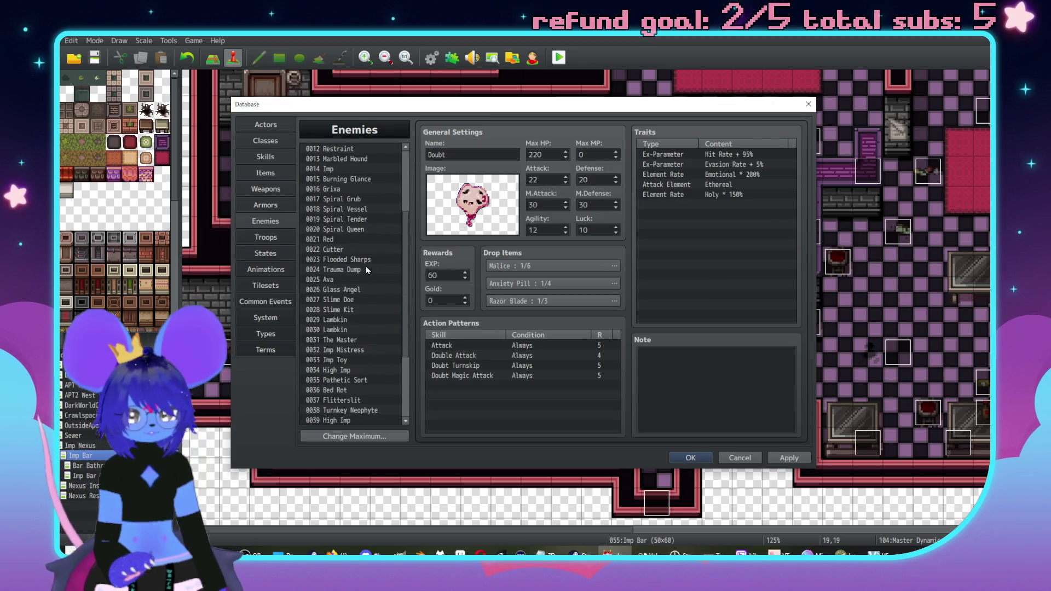
Review enemy 0028 Slime Kit's traits, then go back to Troops
left_click(377, 309)
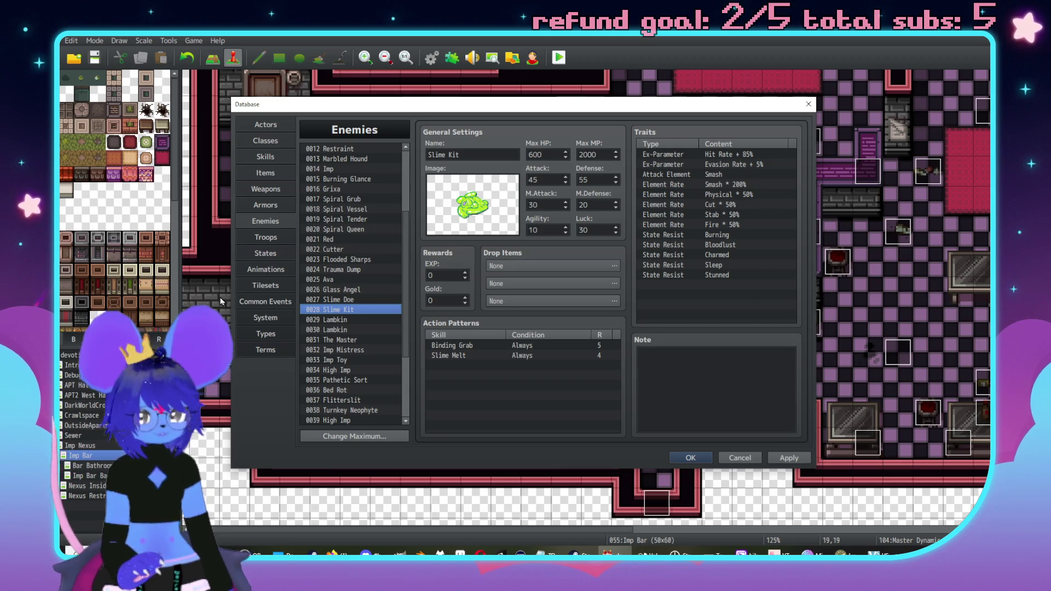
left_click(263, 241)
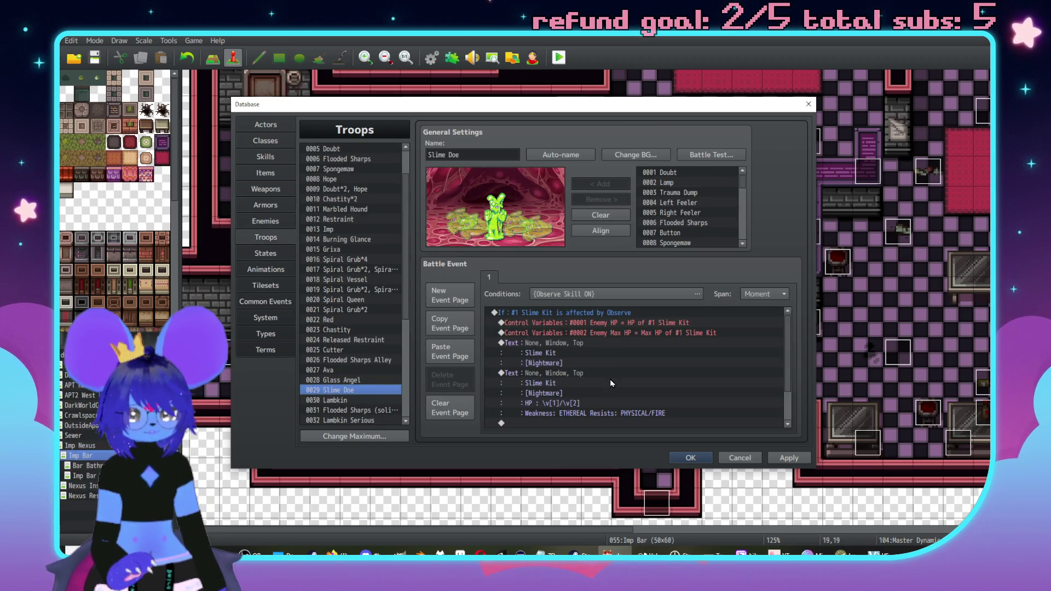
Change the Slime Kit weakness from ETHEREAL to SMASHING and add MENTAL EFFECTS to its resists
double_click(579, 375)
left_click_drag(622, 359, 596, 358)
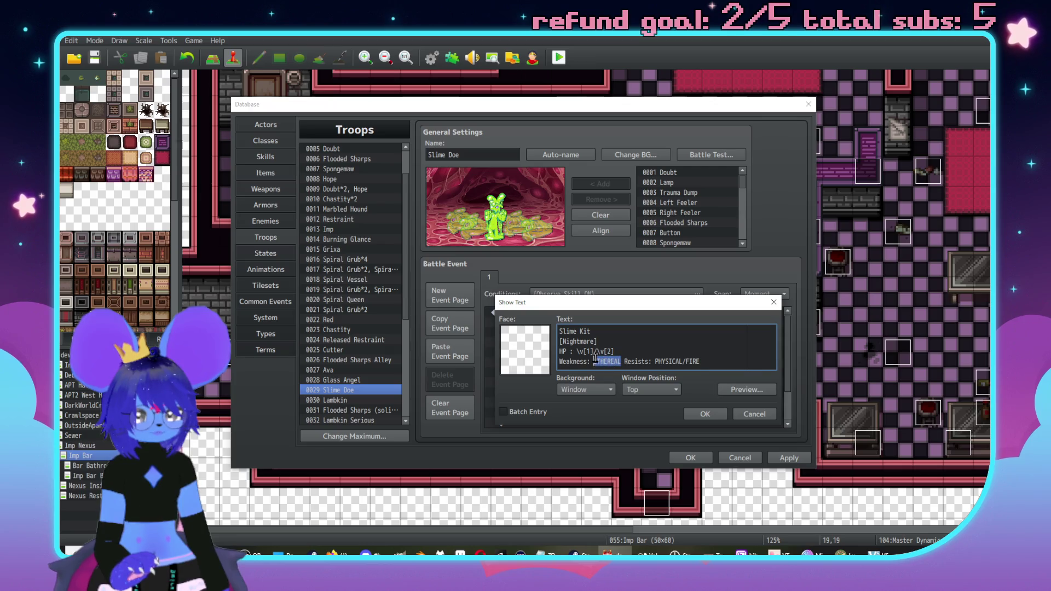
type("SMAS")
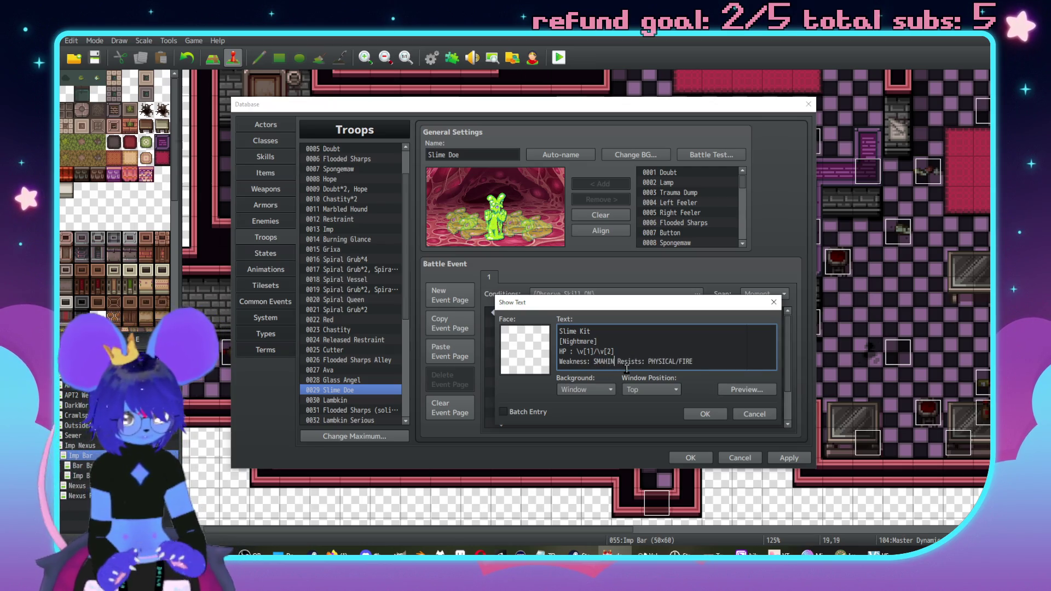
type("HING")
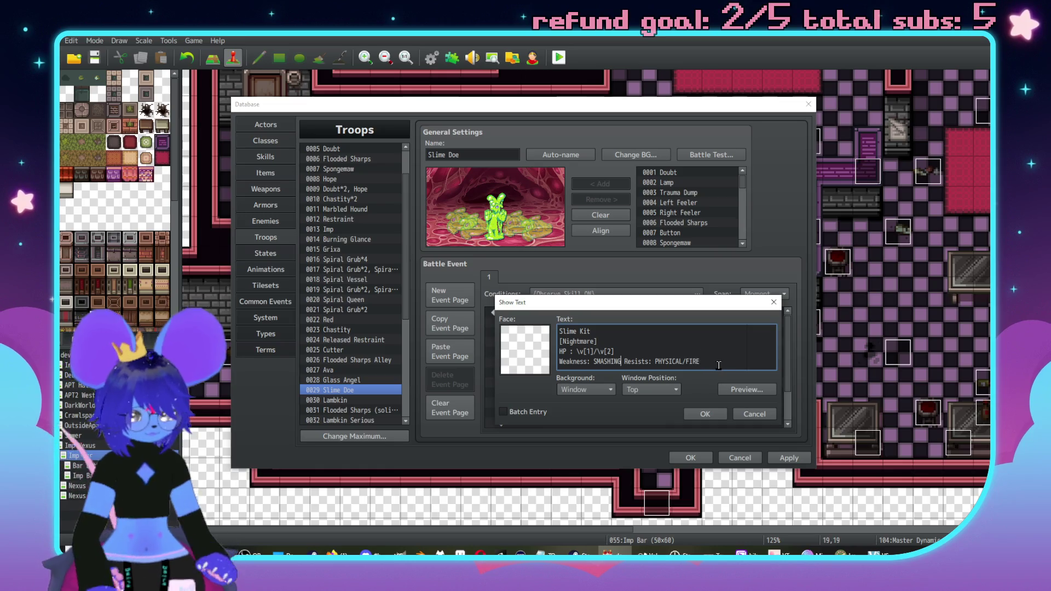
type("/E")
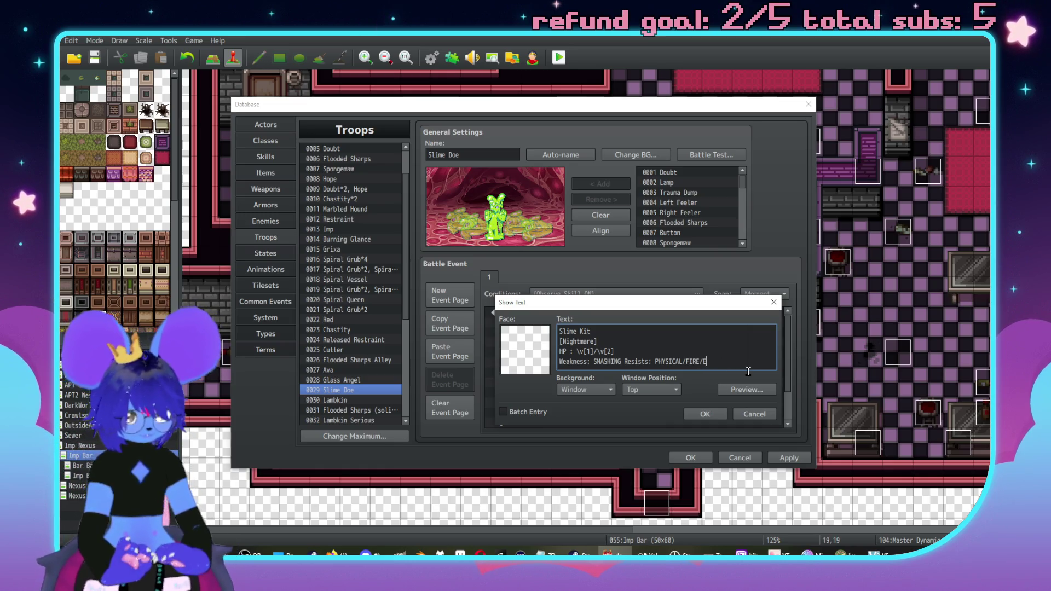
key("BackSpace")
type("ME")
type("NTAL EFFECTS")
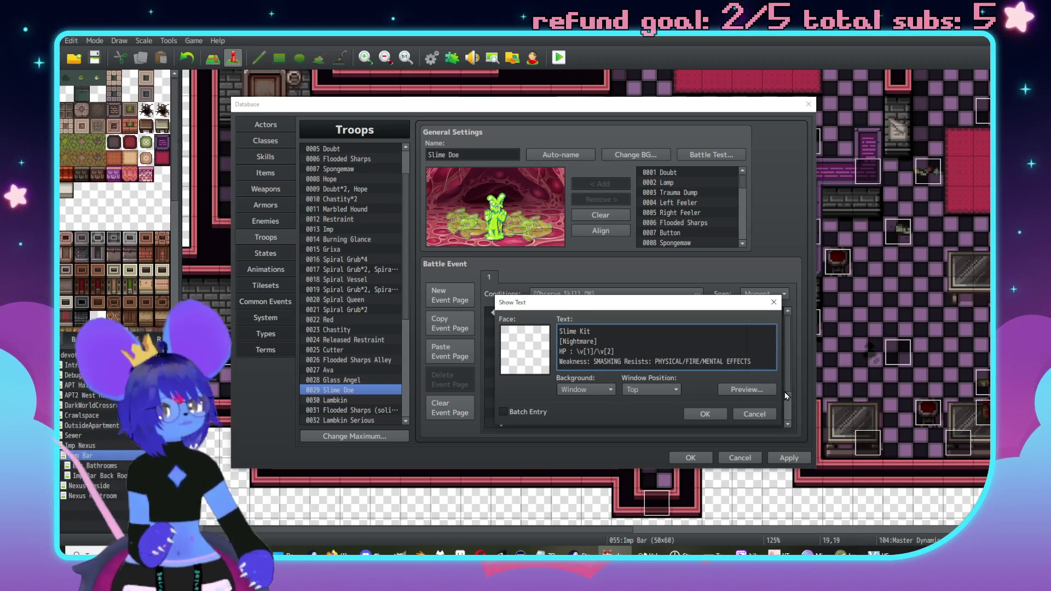
left_click(706, 416)
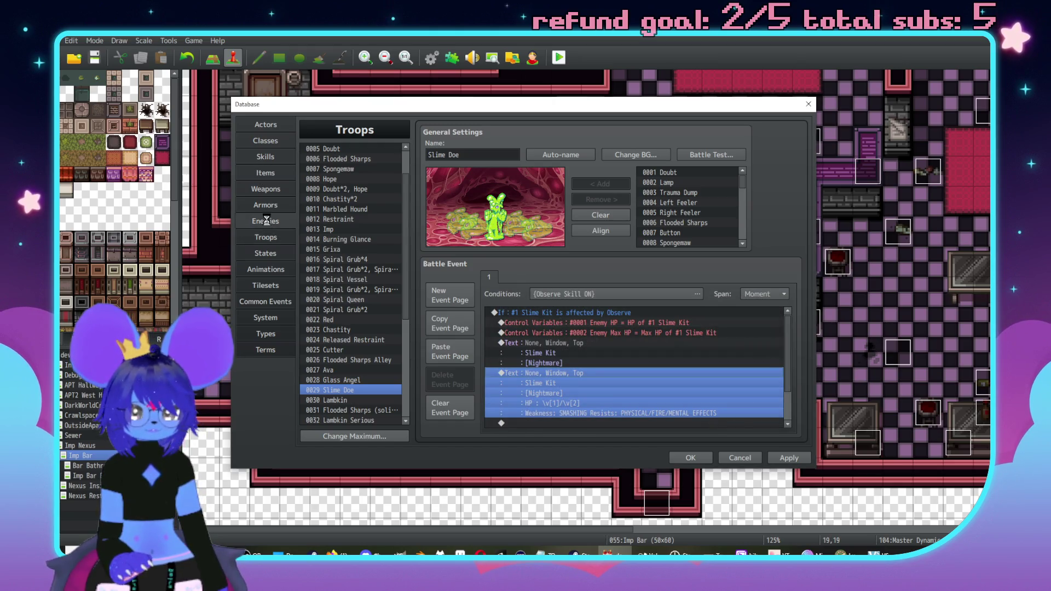
Add a State Resist trait for Bound to the Slime Kit enemy
left_click(266, 221)
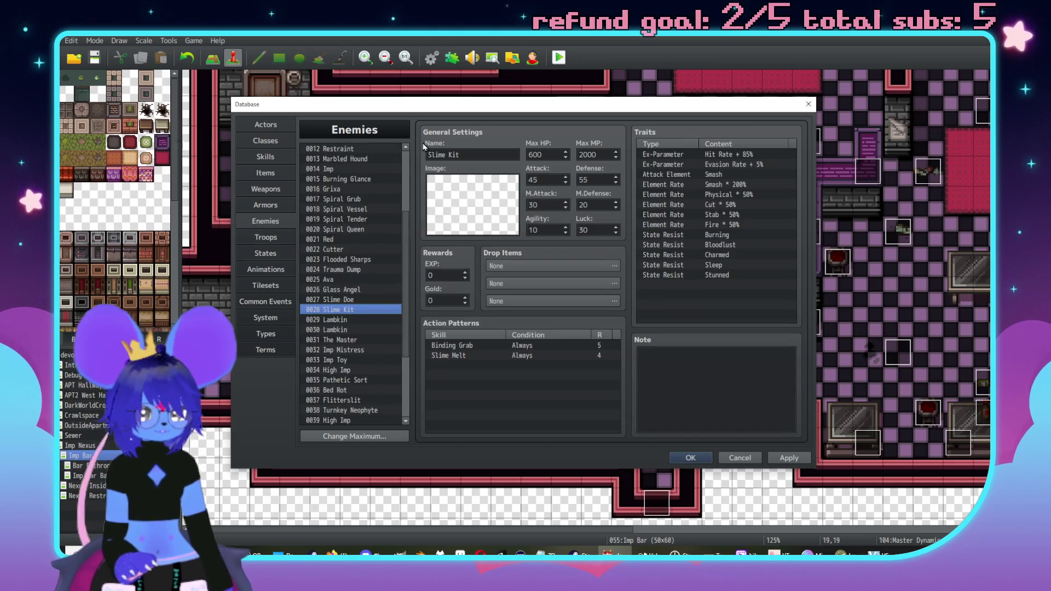
left_click(715, 276)
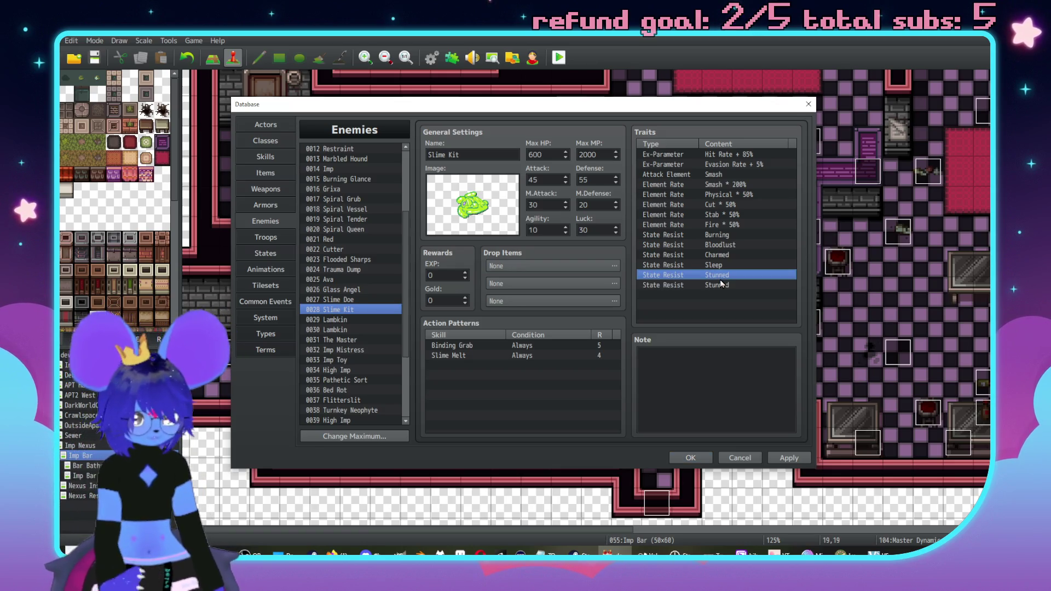
left_click(720, 283)
double_click(712, 286)
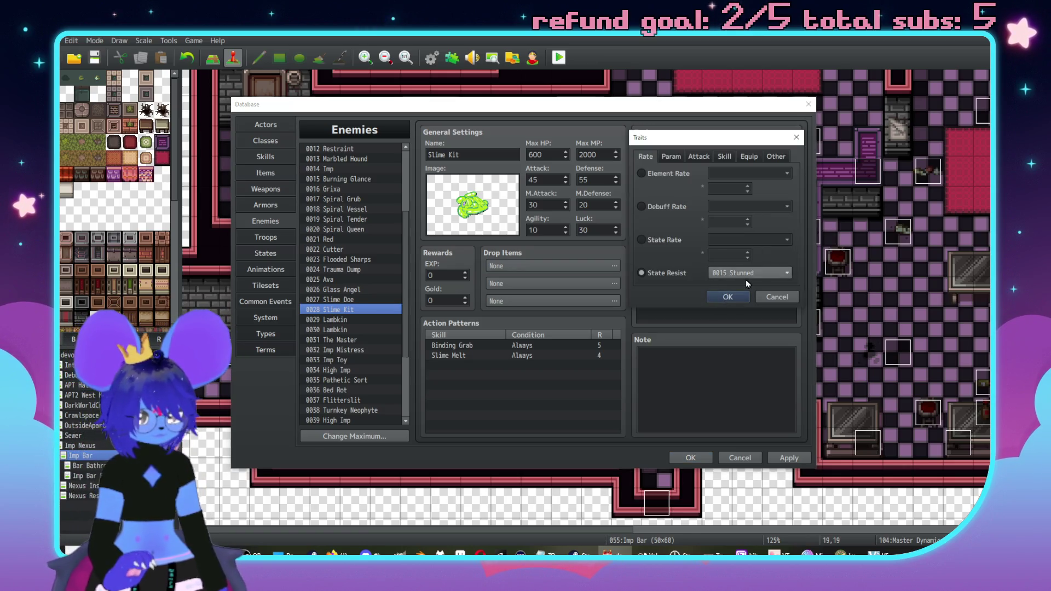
left_click(746, 275)
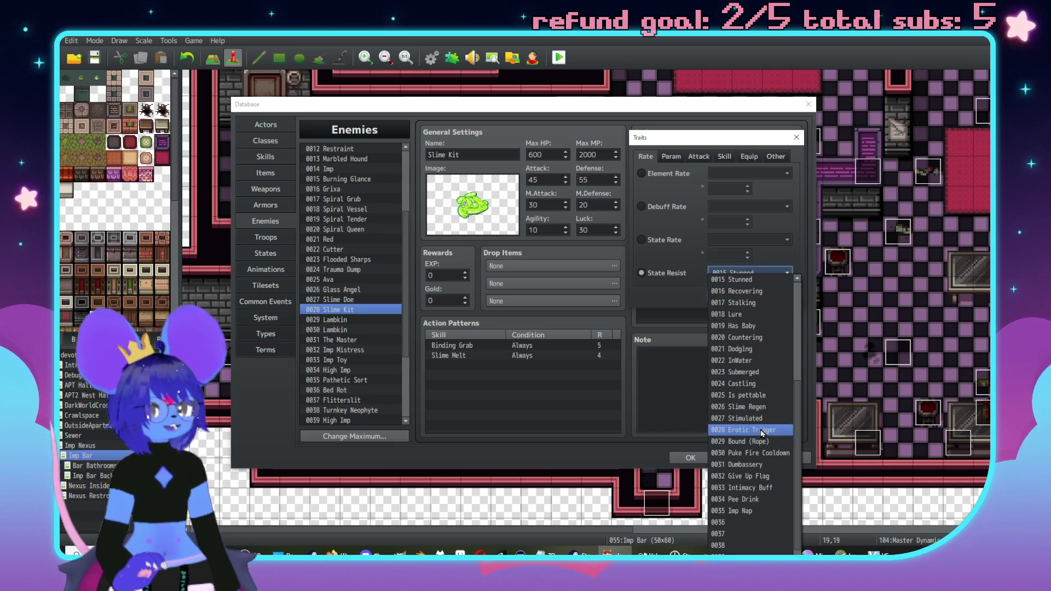
scroll(755, 405, "up", 4)
scroll(754, 390, "up", 1)
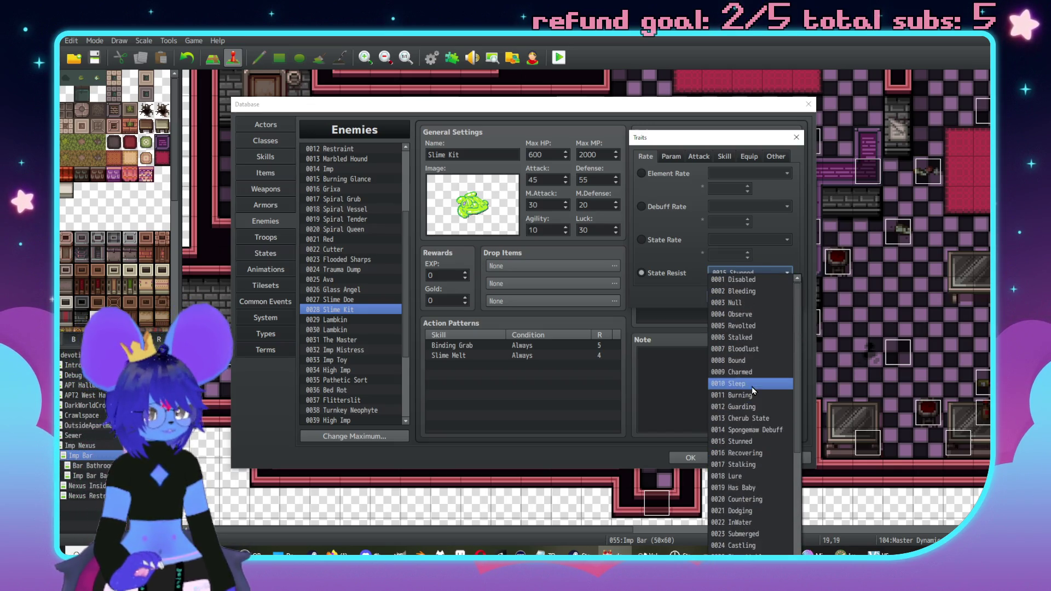
left_click(758, 361)
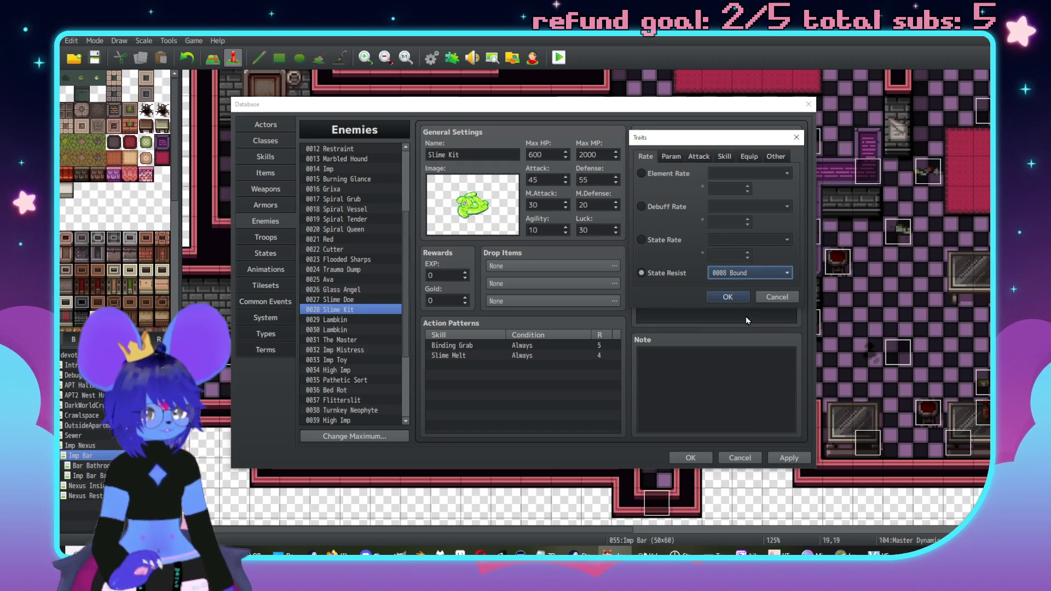
left_click(734, 290)
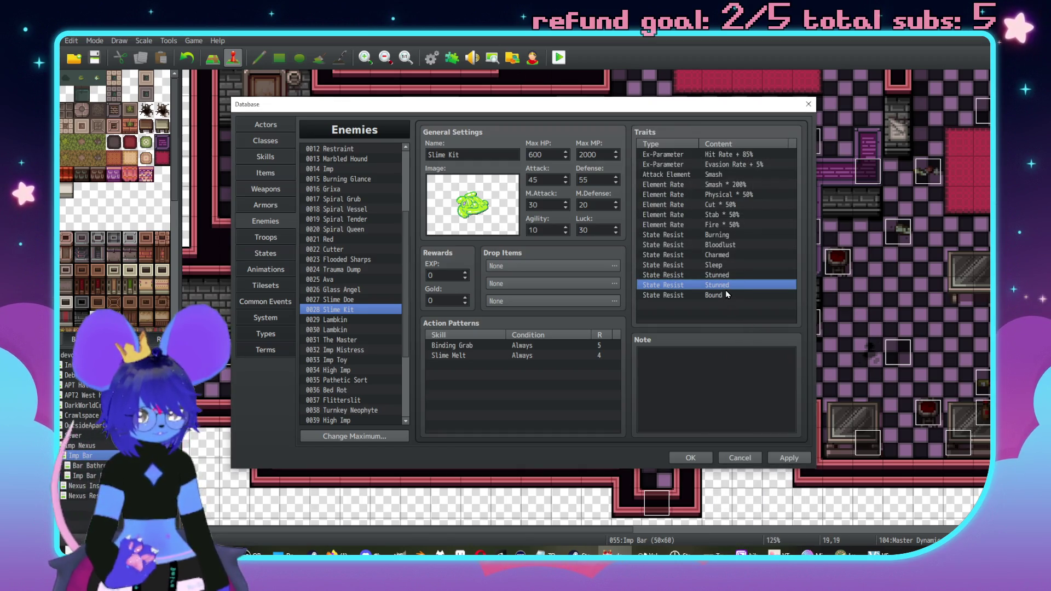
Add a State Resist trait for 0029 Bound (Rope), then select both Bound traits
double_click(723, 285)
left_click(750, 272)
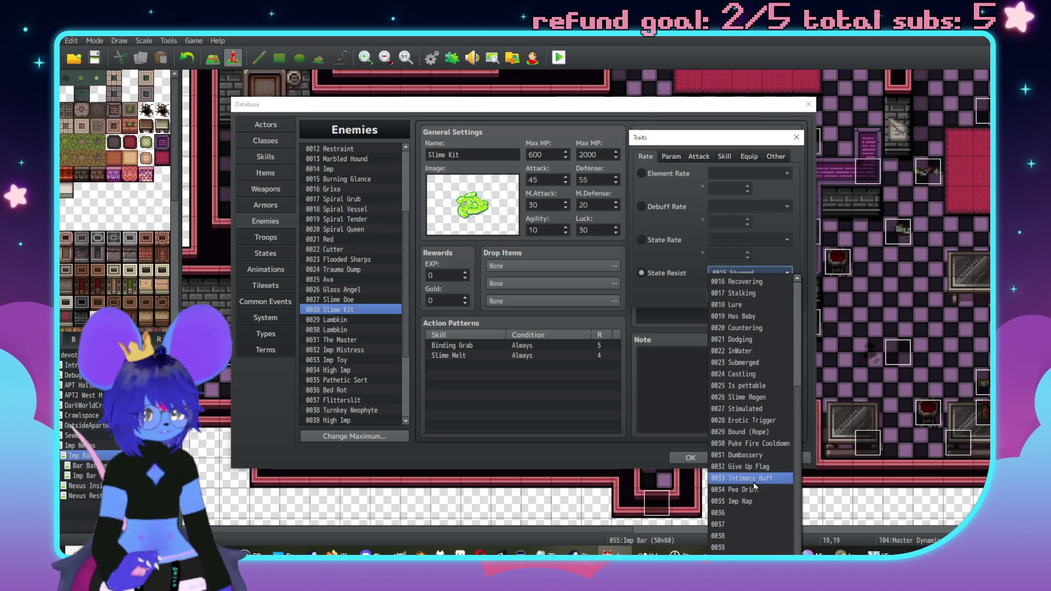
left_click(745, 432)
left_click(739, 298)
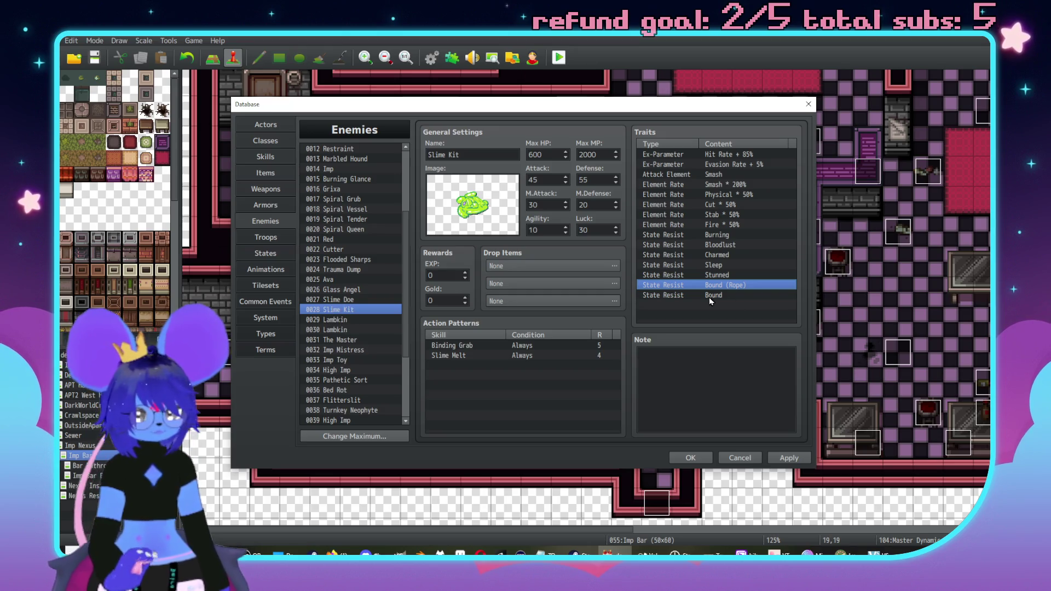
left_click(712, 300)
left_click(716, 290, "shift")
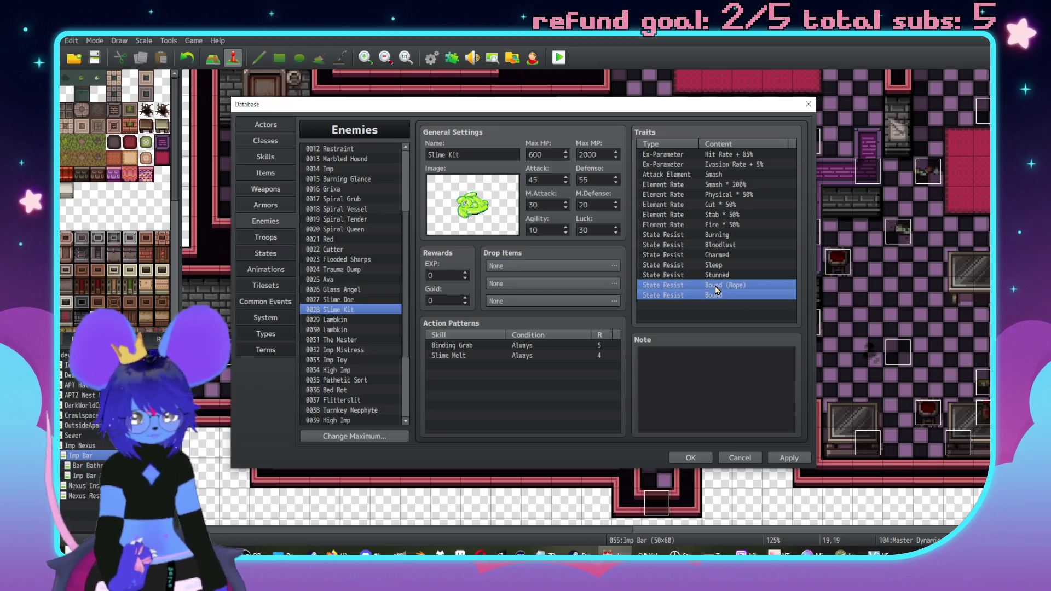
left_click(376, 300)
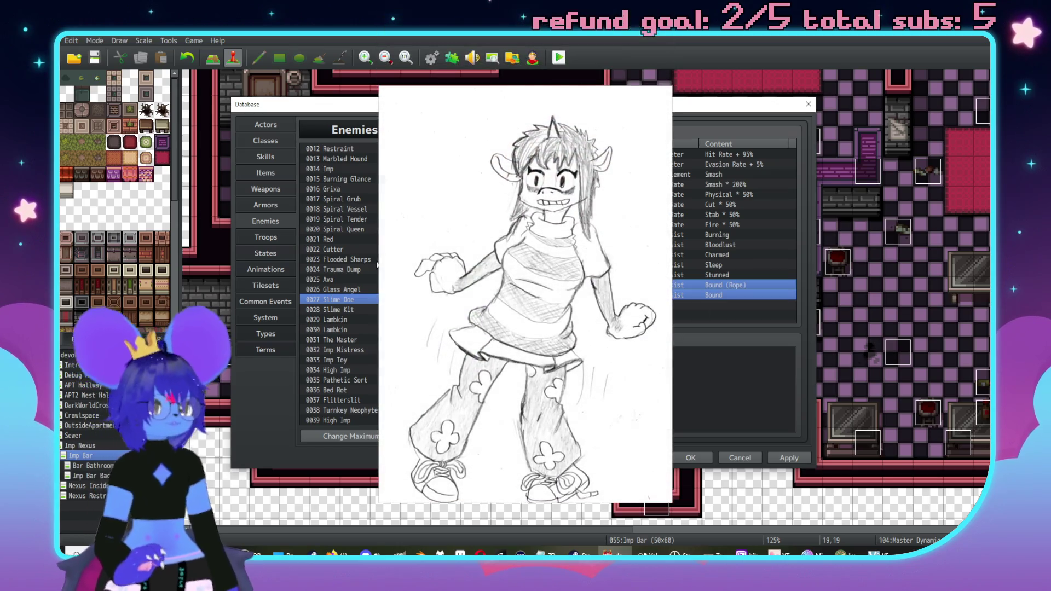
Paste the Bound resistances into enemy 0012 Restraint's traits and delete the duplicate Bound row
left_click(340, 239)
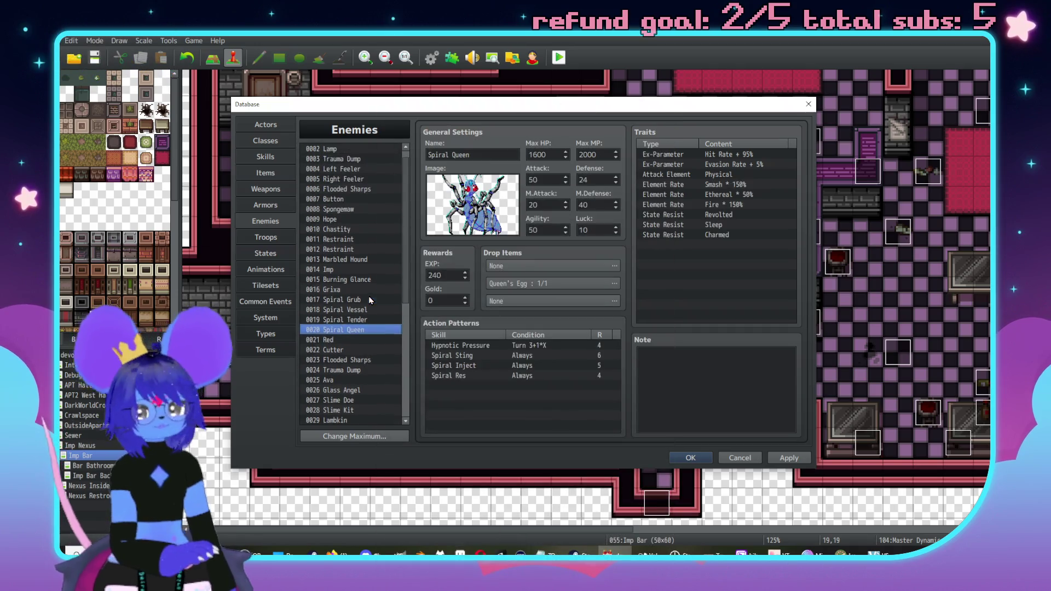
key("Up")
scroll(364, 313, "up", 4)
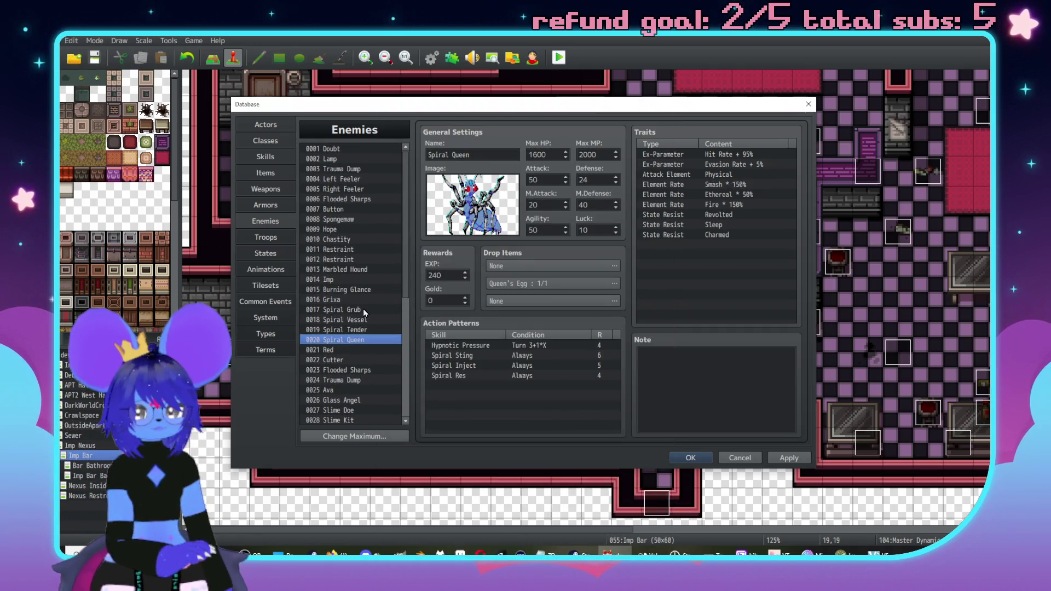
left_click(356, 249)
left_click(371, 259)
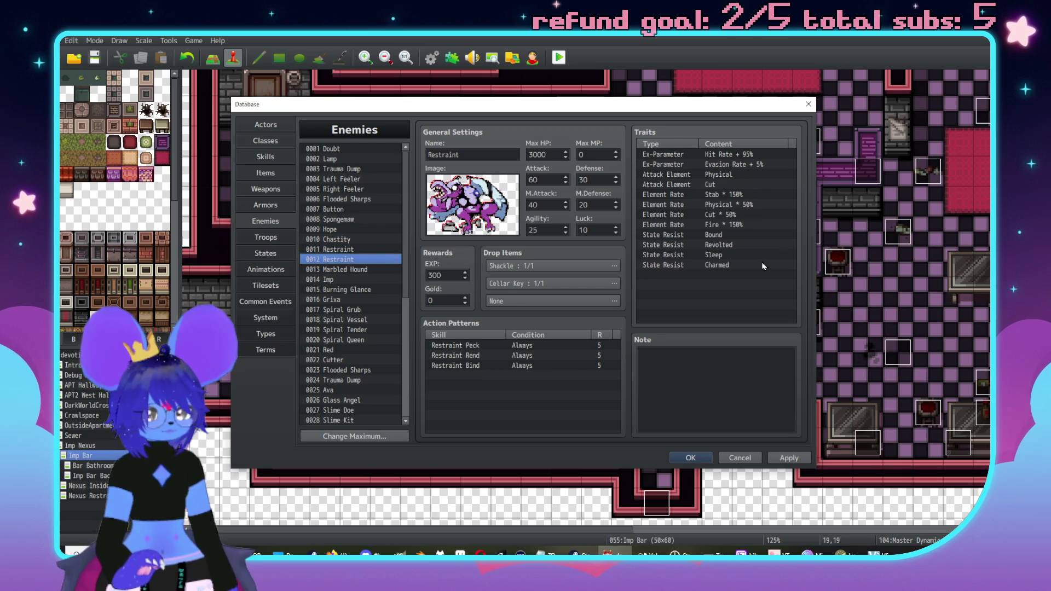
left_click(734, 271)
key("ctrl+v")
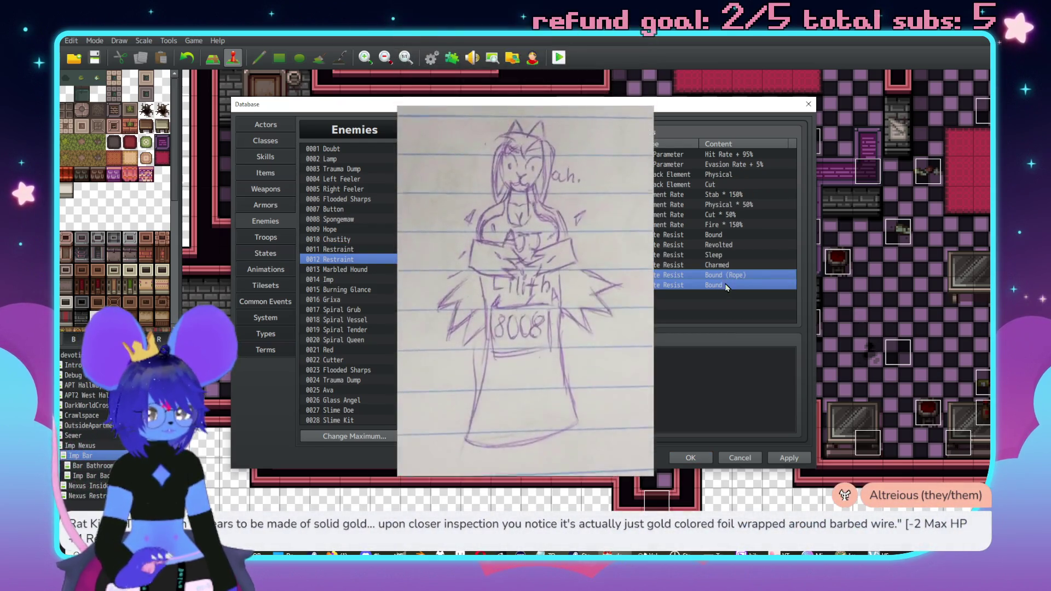
key("Delete")
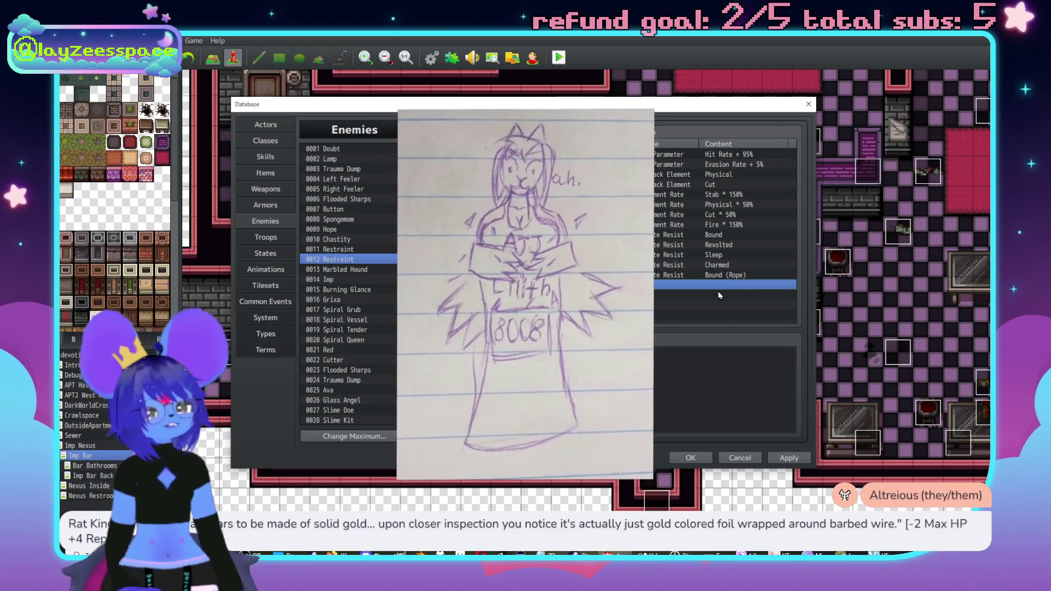
left_click(323, 259)
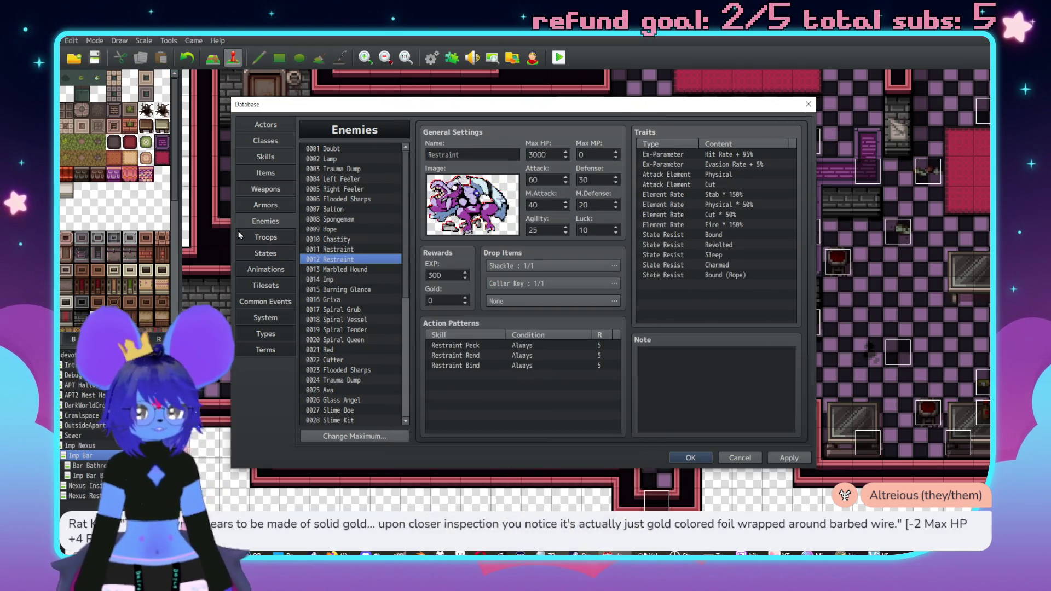
left_click(259, 238)
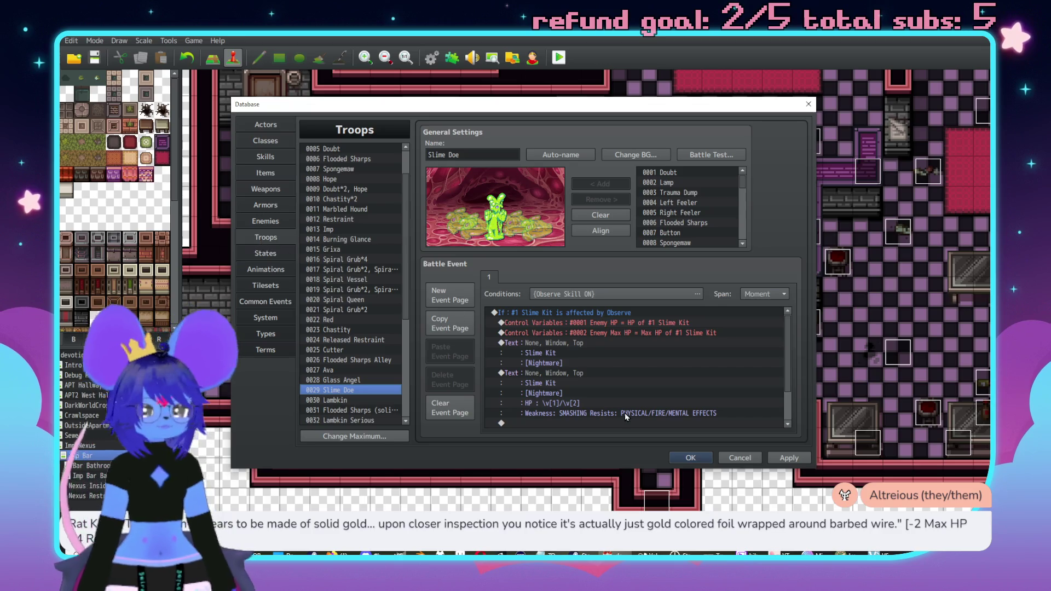
Append /BOUND to the Slime Kit resists line so it ends MENTAL/BOUND
scroll(617, 403, "down", 1)
double_click(593, 363)
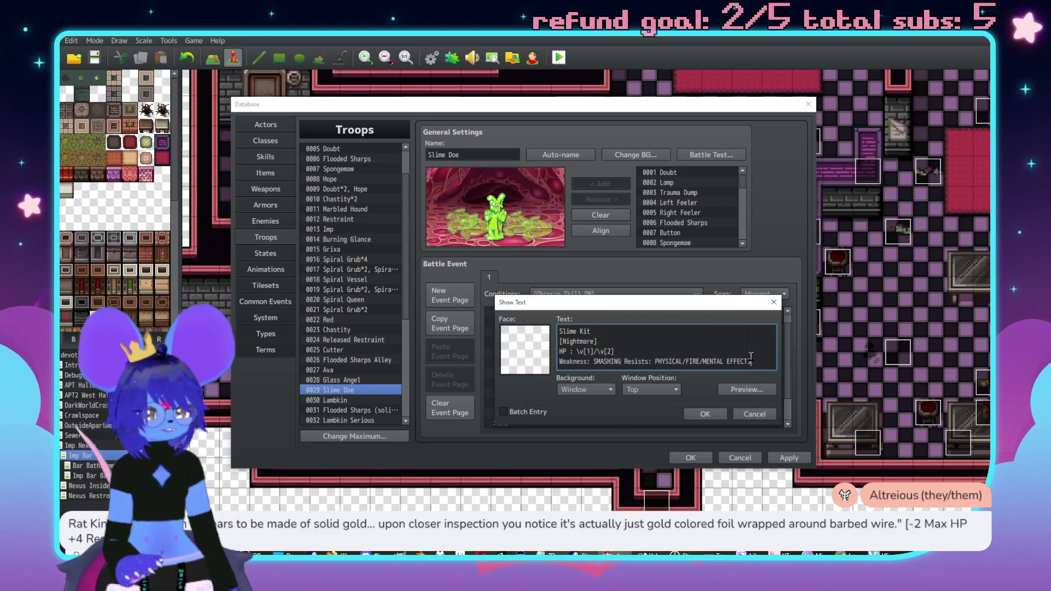
left_click_drag(751, 356, 560, 361)
left_click(725, 360)
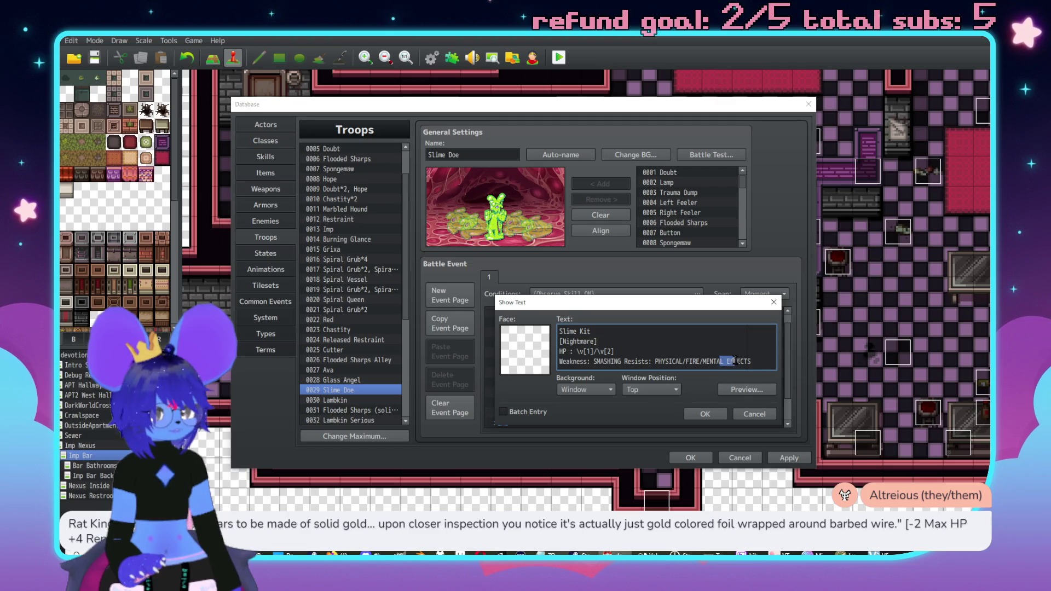
type("/BOUND")
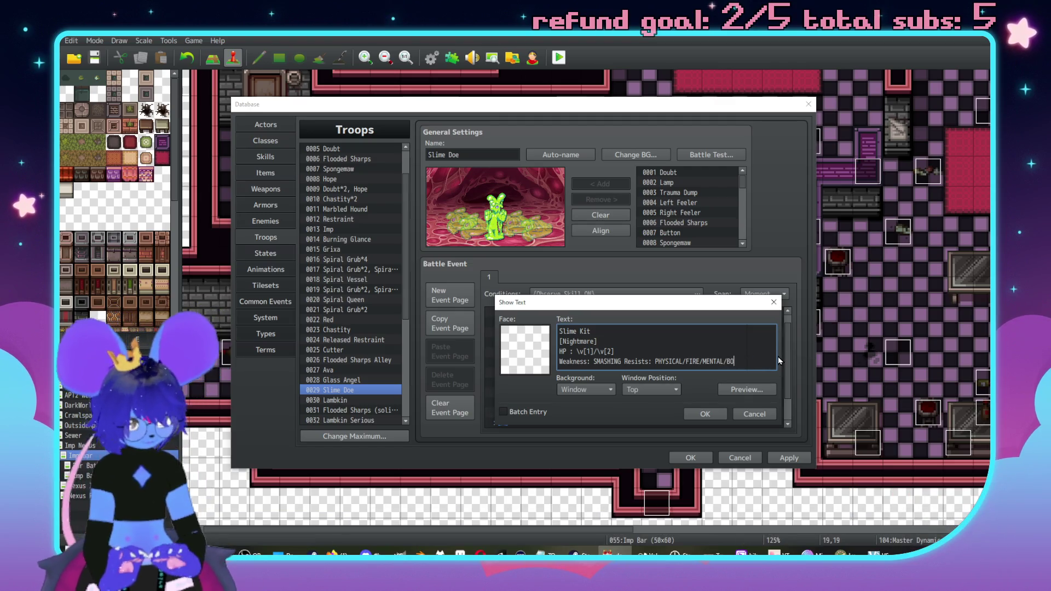
left_click(705, 415)
Write a two-line Slime Kit description: newly spawned sentient sludge, partially aware and very hungry
double_click(585, 344)
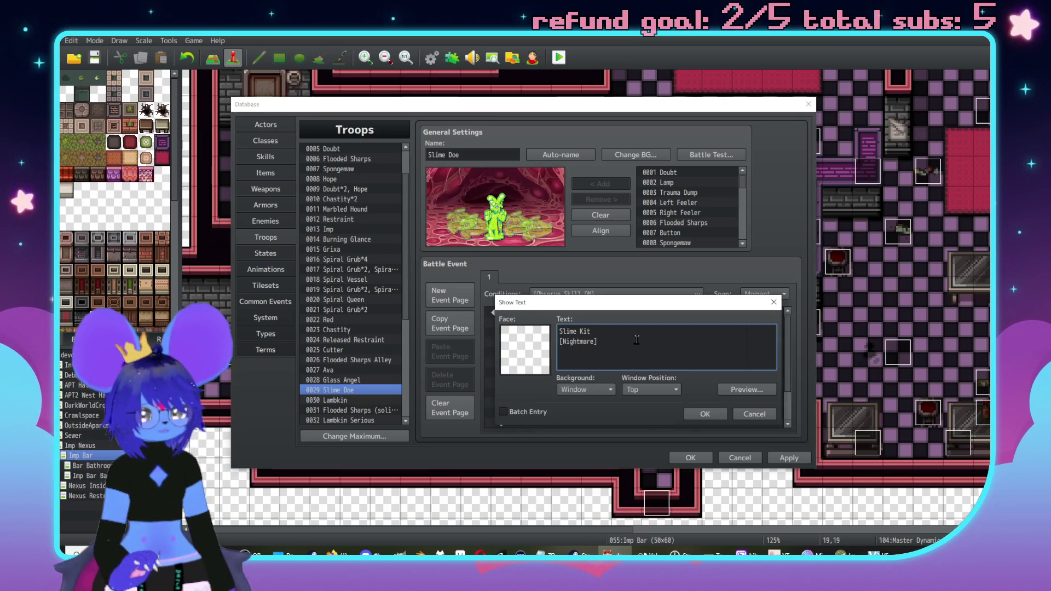
type("A newl")
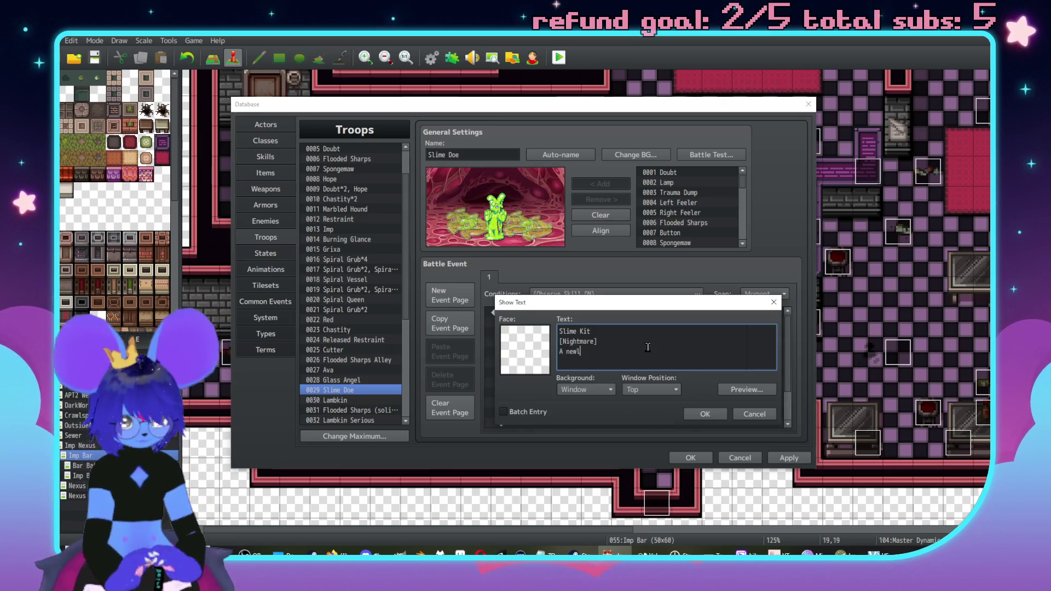
type("wn4")
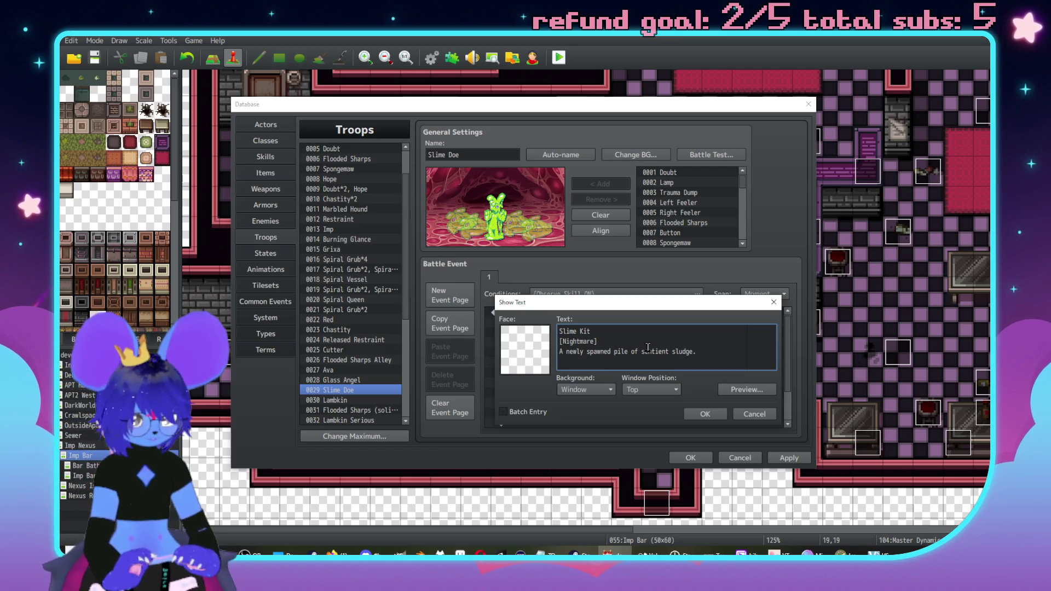
key("Return")
type("It is")
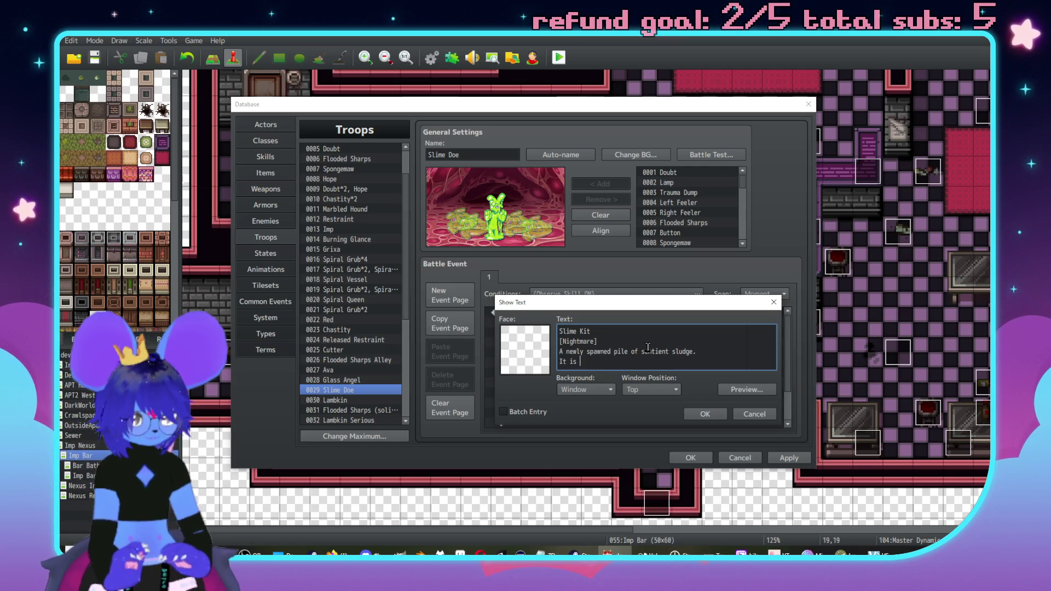
type("partial in")
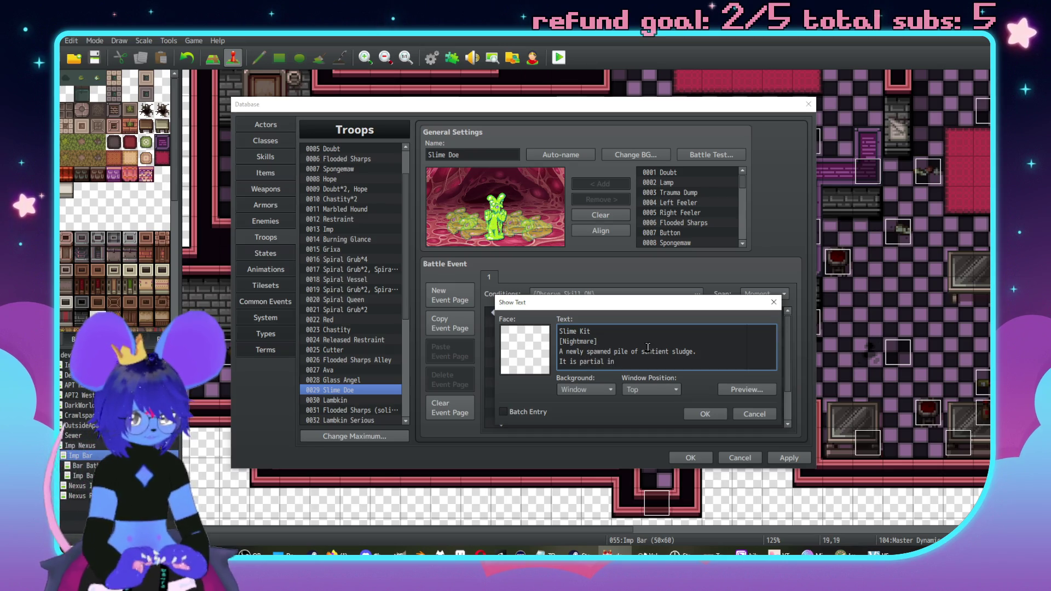
type(" its awareness and very hungry.")
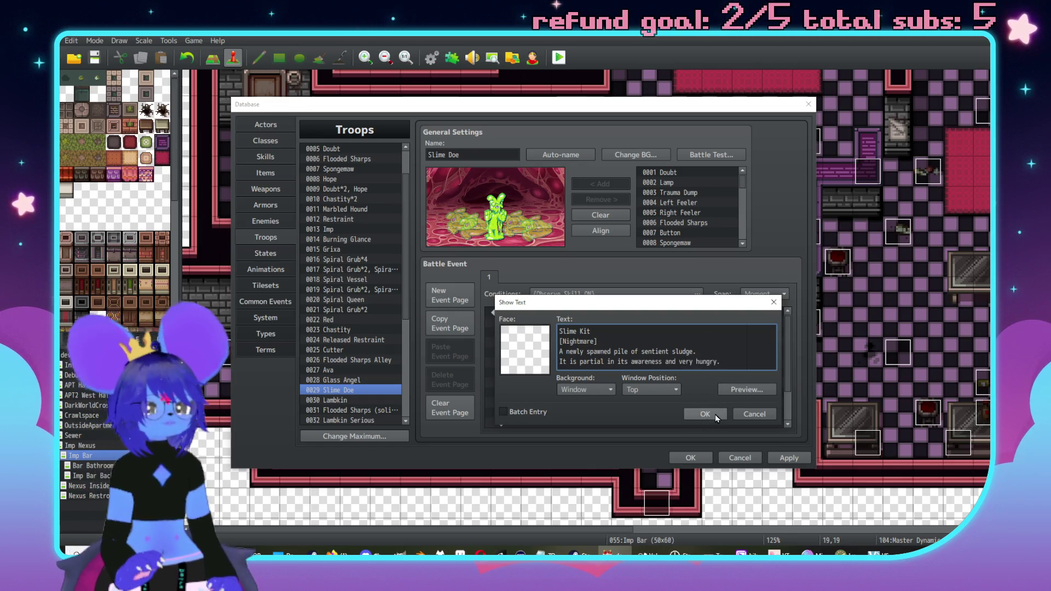
left_click(714, 415)
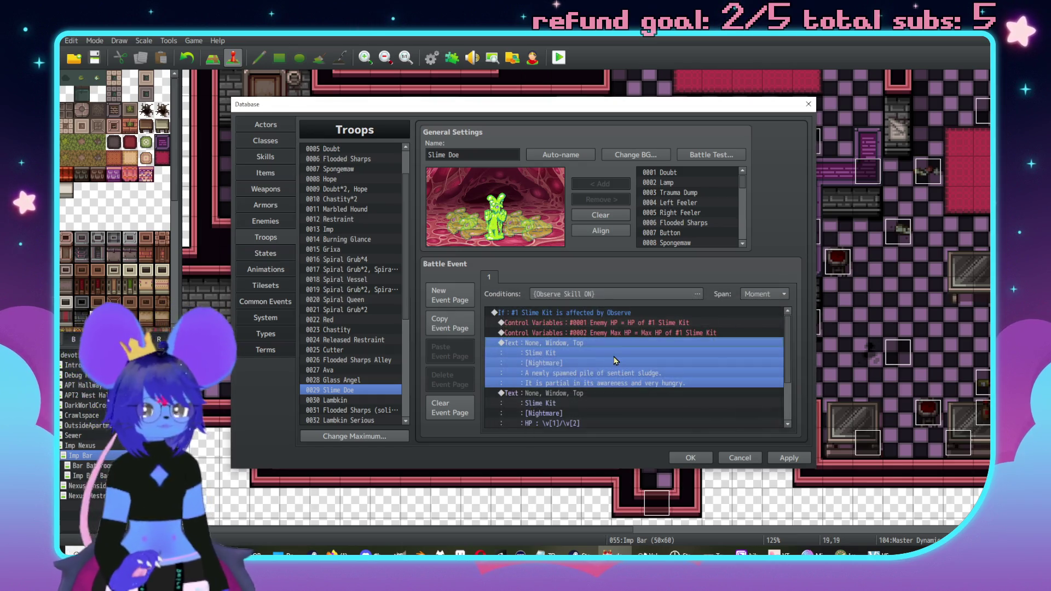
Paste a duplicate of the Slime Kit Observe conditional branch below the original
left_click(601, 314)
scroll(586, 336, "down", 2)
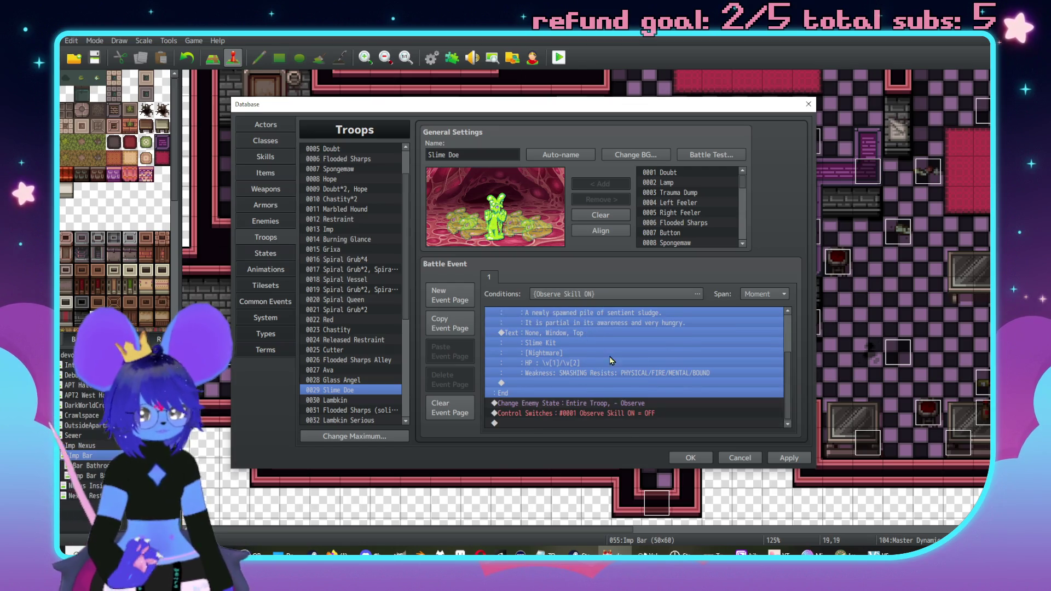
left_click(600, 403)
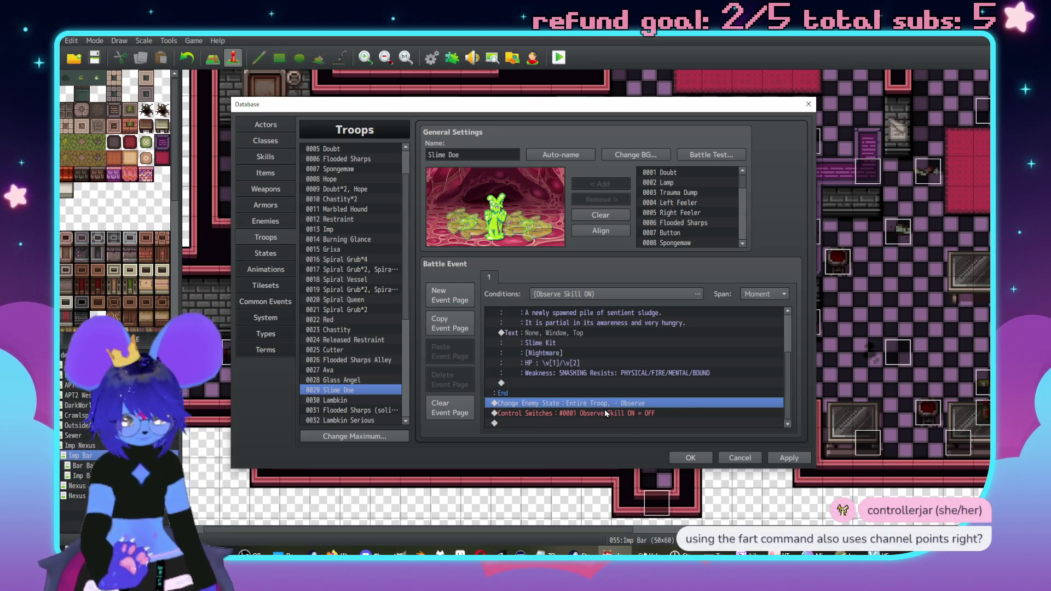
key("ctrl+v")
scroll(561, 378, "up", 2)
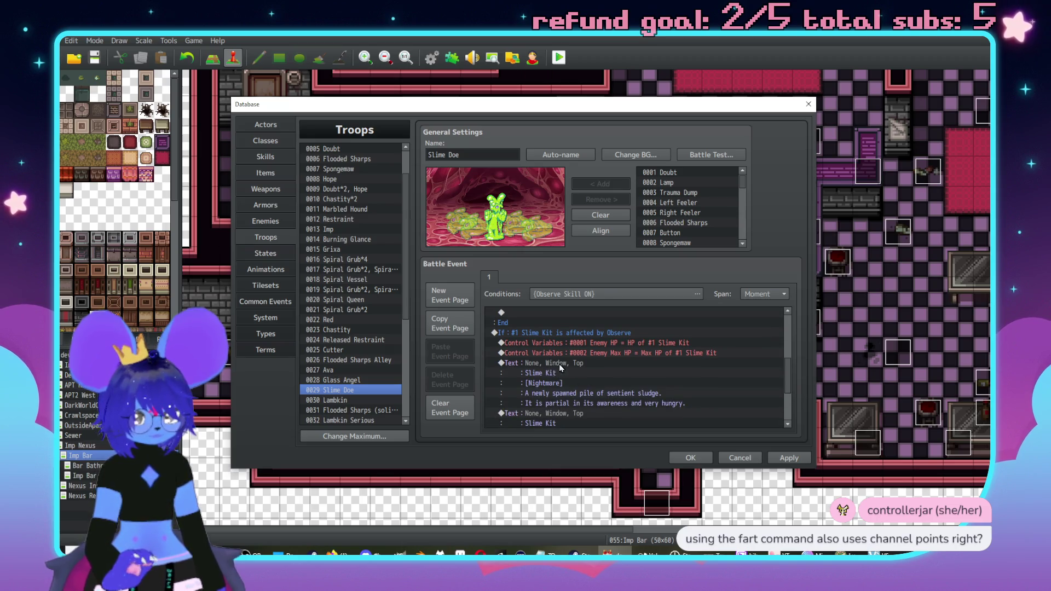
Change the copied branch's enemy condition to #2 Slime Kit
double_click(566, 331)
left_click(624, 300)
left_click(624, 324)
left_click(682, 451)
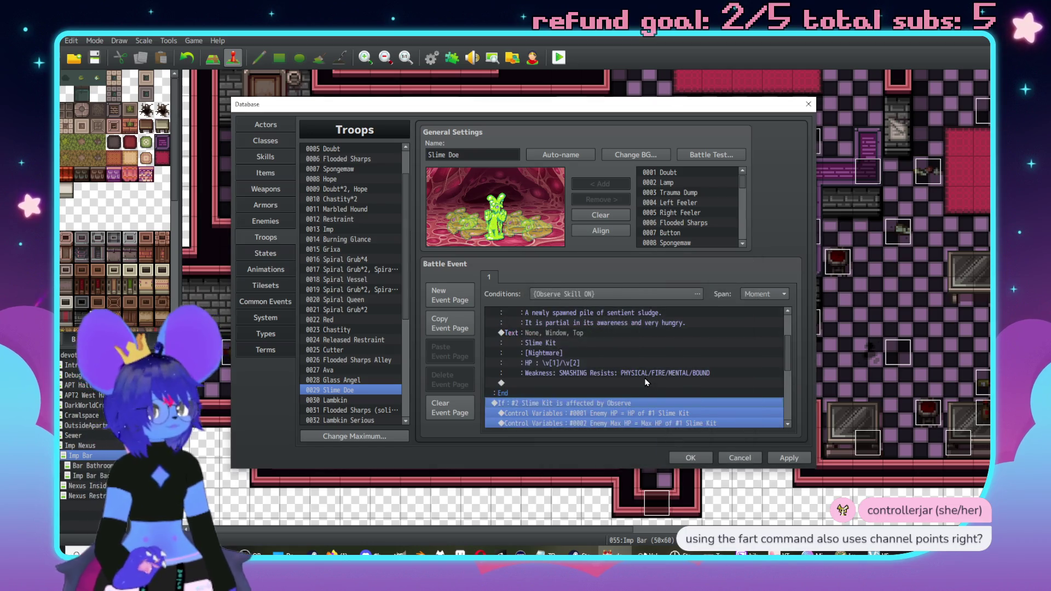
scroll(647, 378, "down", 2)
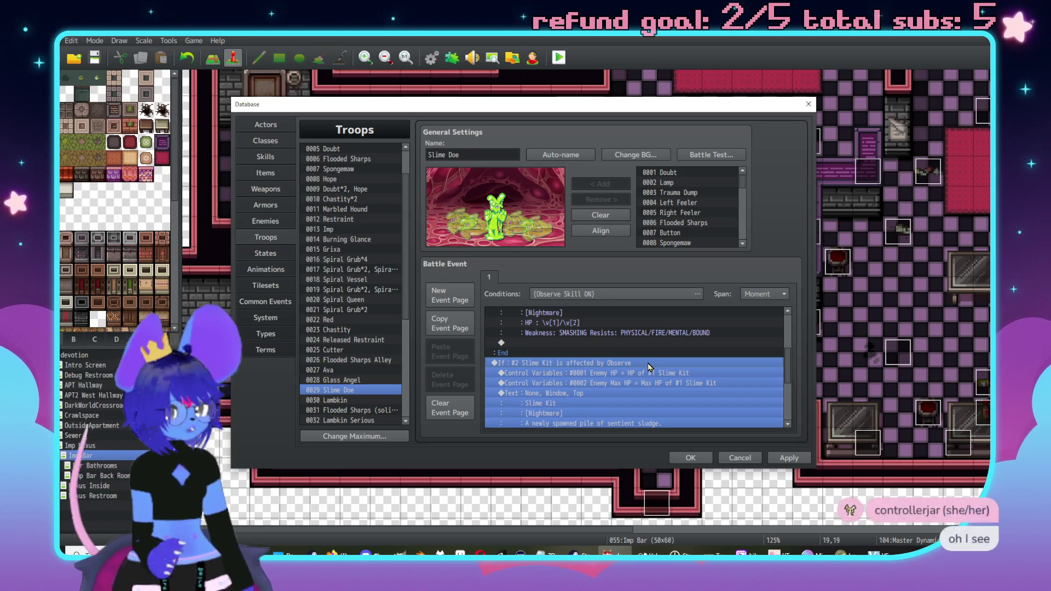
Set the next copied branch's enemy condition to #3 Slime Doe
scroll(649, 373, "down", 2)
scroll(647, 381, "up", 2)
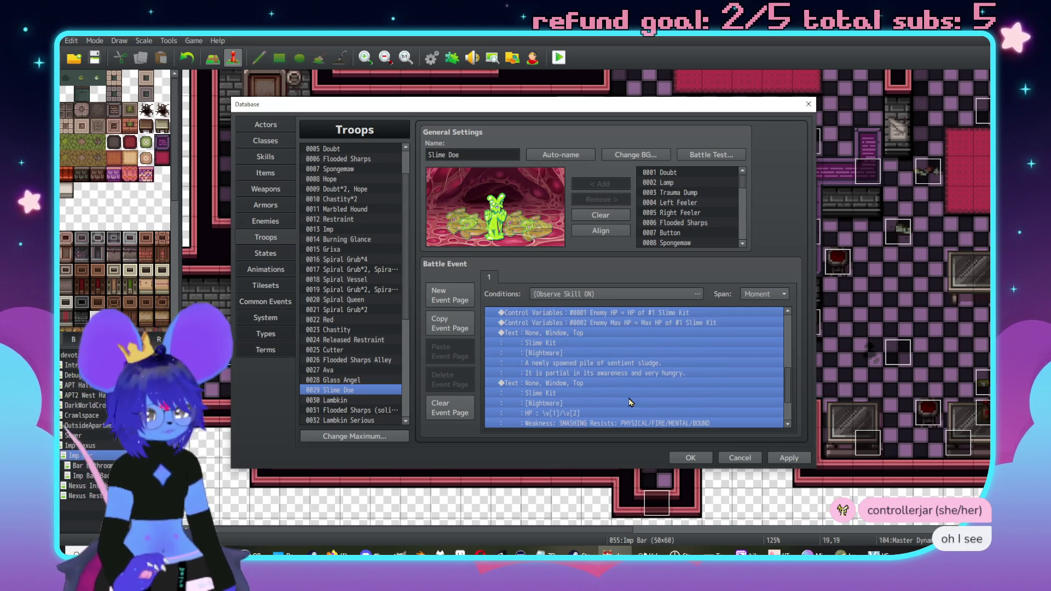
scroll(558, 355, "down", 4)
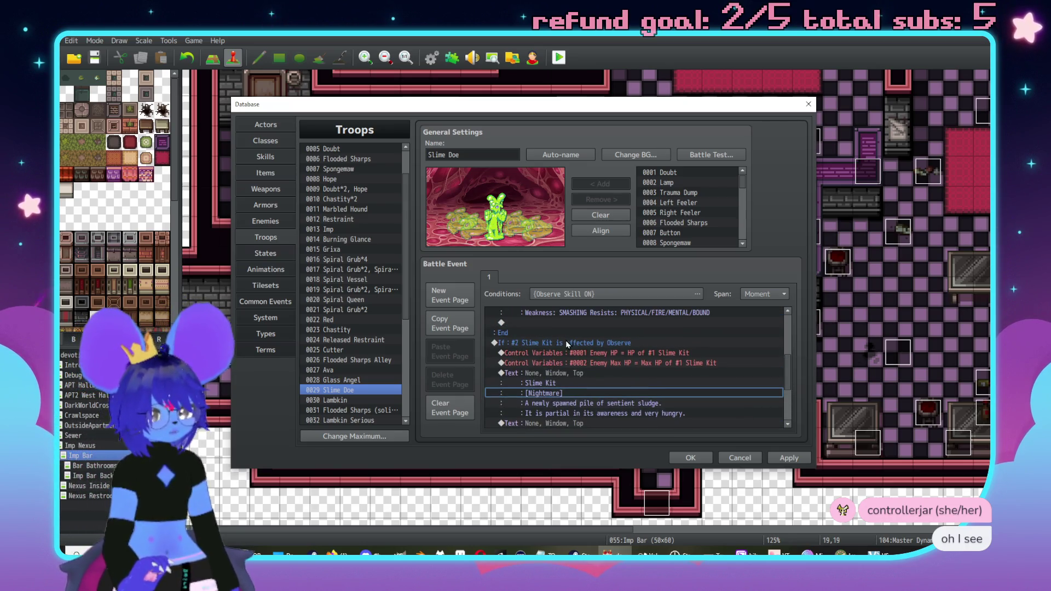
scroll(582, 353, "down", 3)
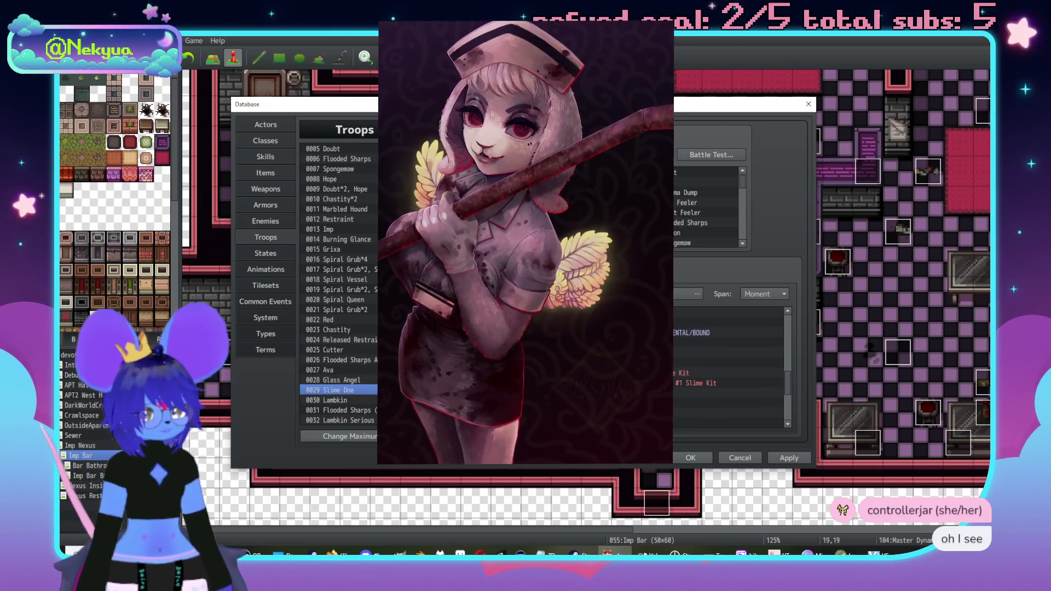
double_click(728, 383)
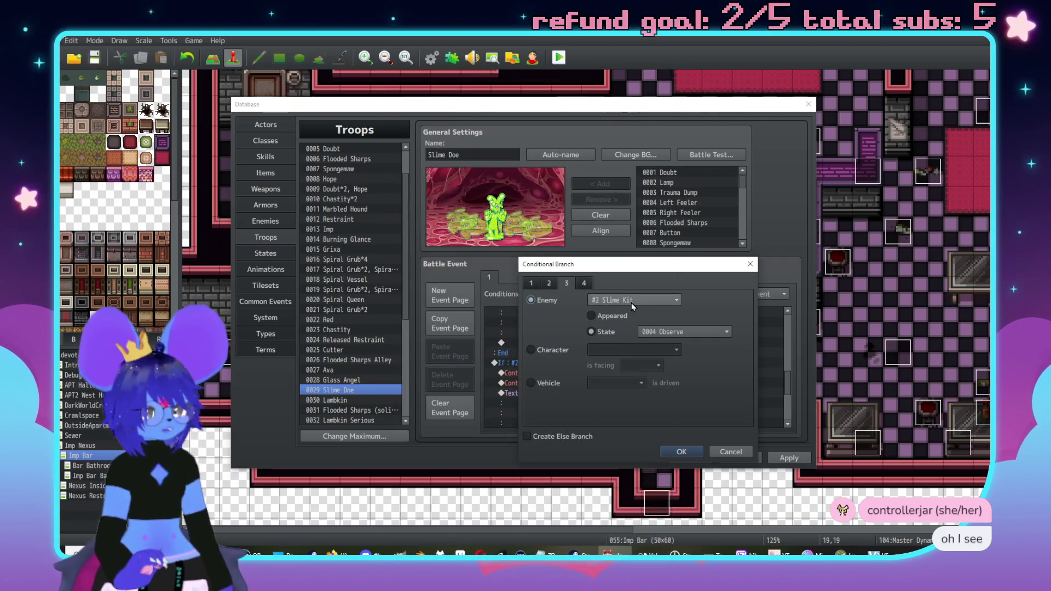
left_click(632, 302)
left_click(608, 350)
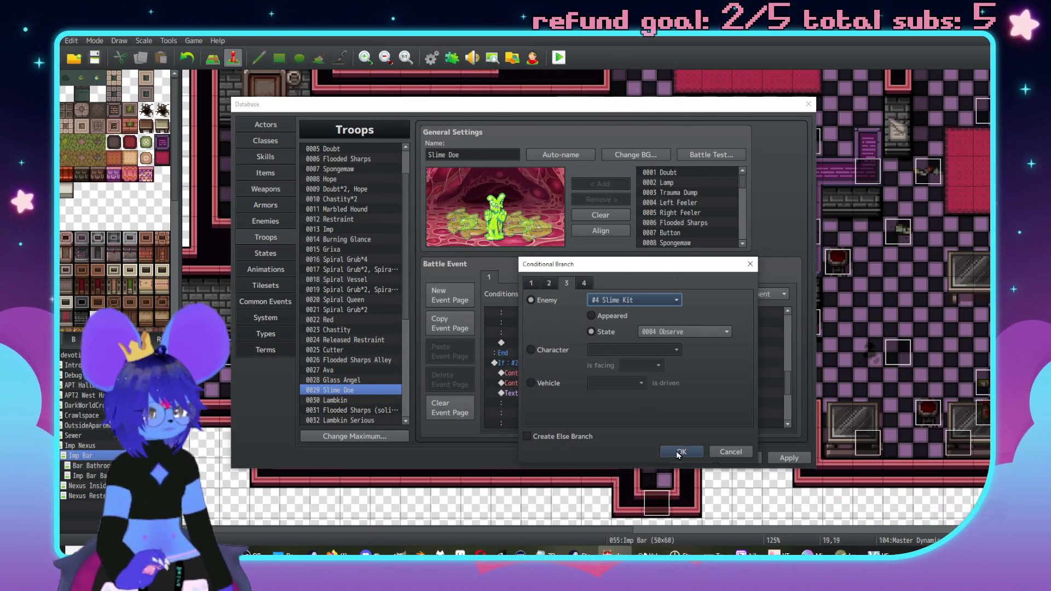
left_click(631, 302)
left_click(612, 336)
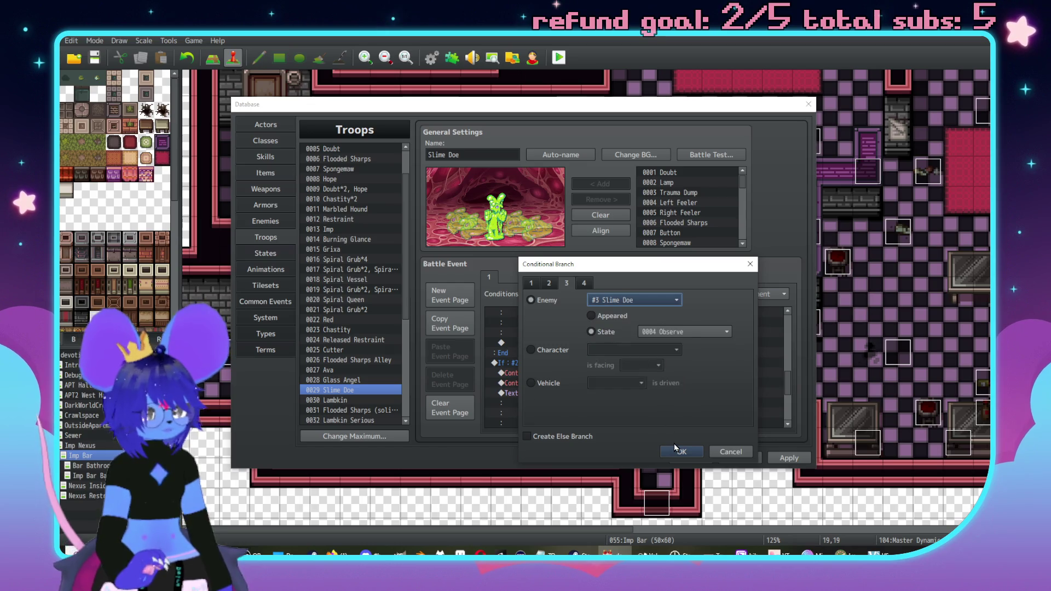
left_click(681, 452)
Rename the copied message's name line from Slime Kit to Slime Doe
scroll(548, 365, "down", 1)
double_click(547, 366)
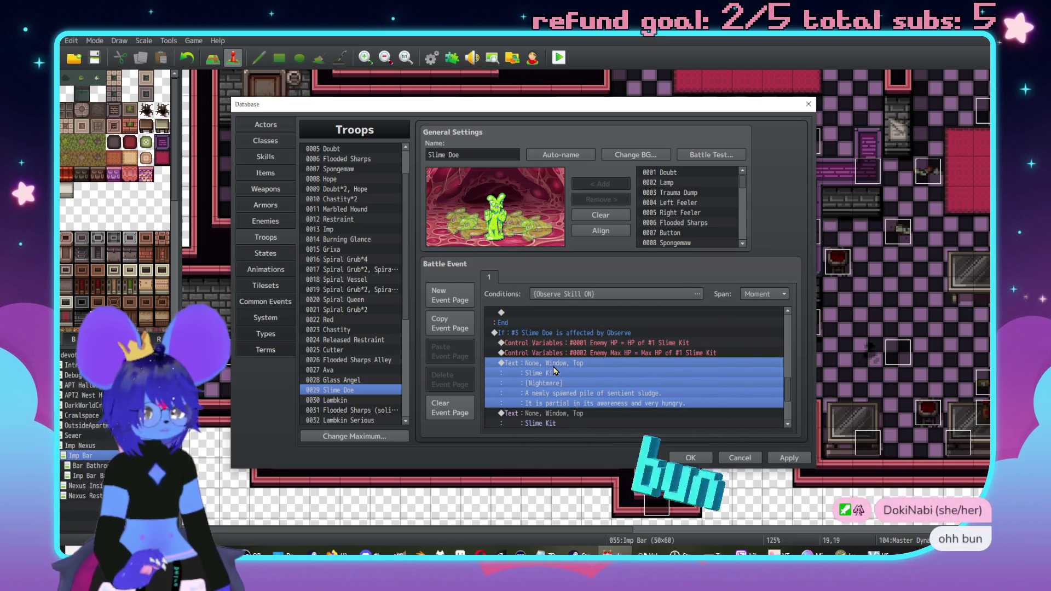
key("BackSpace")
key("BackSpace")
key("BackSpace")
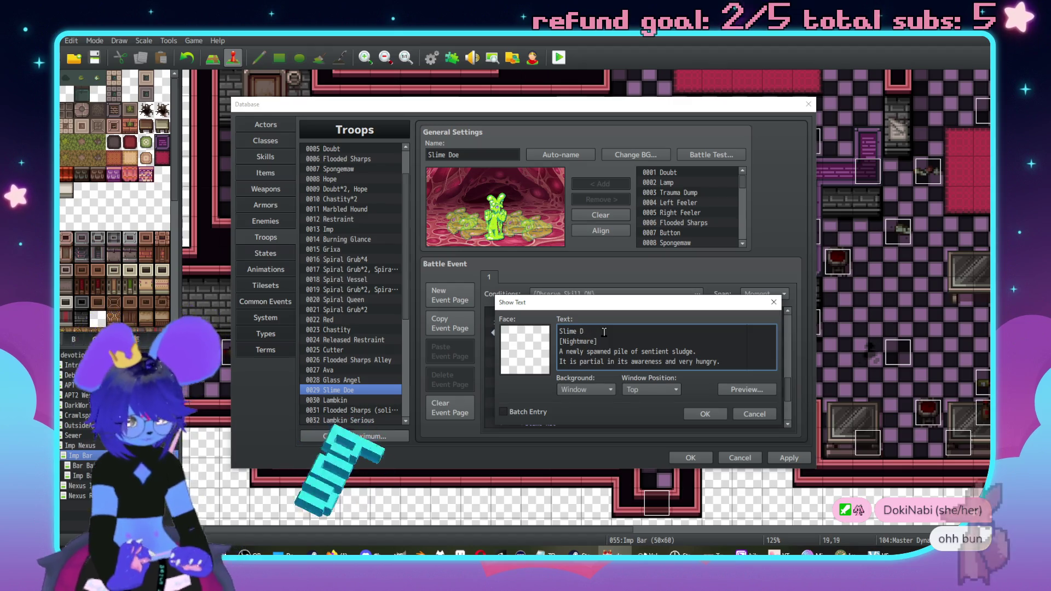
type("Doe")
left_click(709, 415)
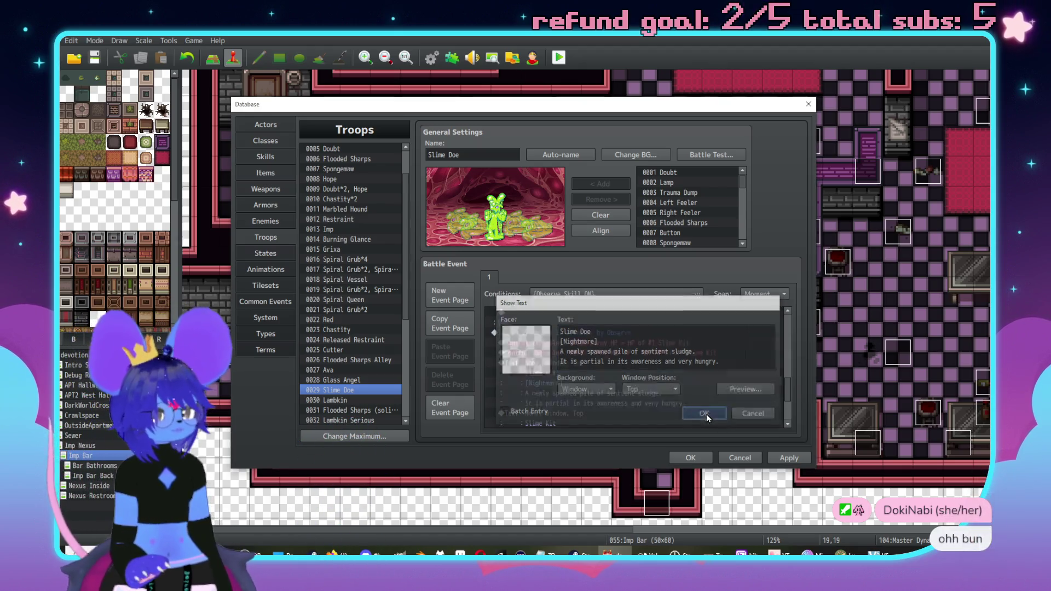
Replace the old description lines with Slime Doe text beginning "An alien being"
scroll(578, 361, "down", 2)
scroll(578, 361, "up", 2)
double_click(605, 376)
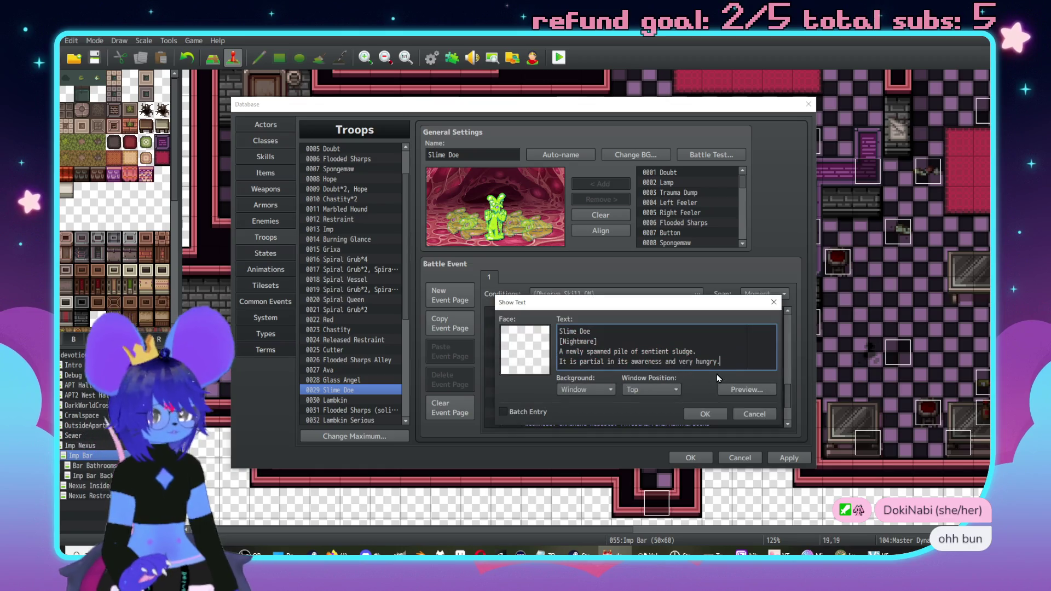
left_click_drag(725, 366, 559, 330)
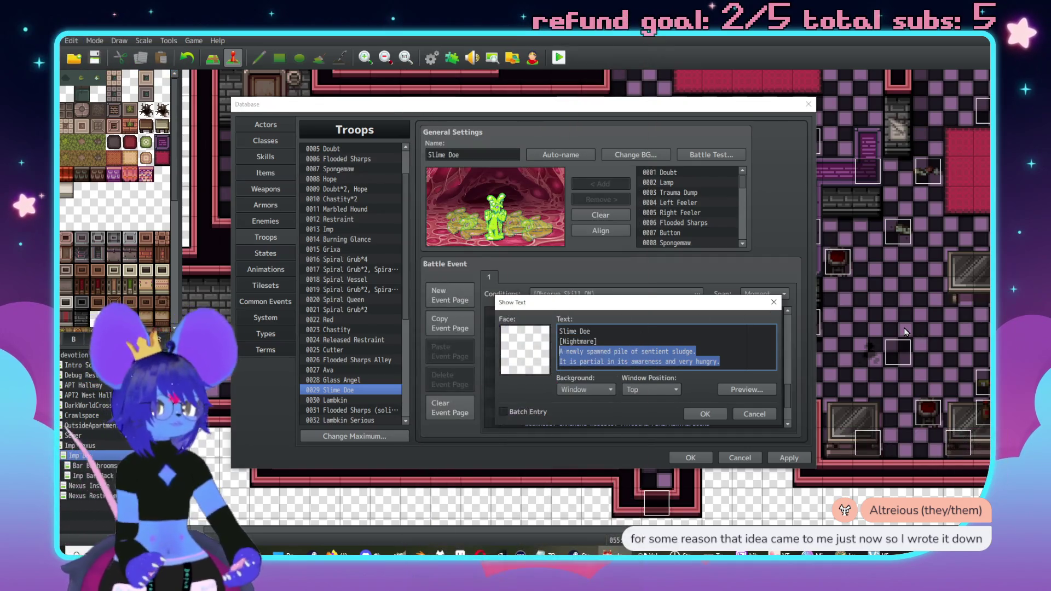
type("A")
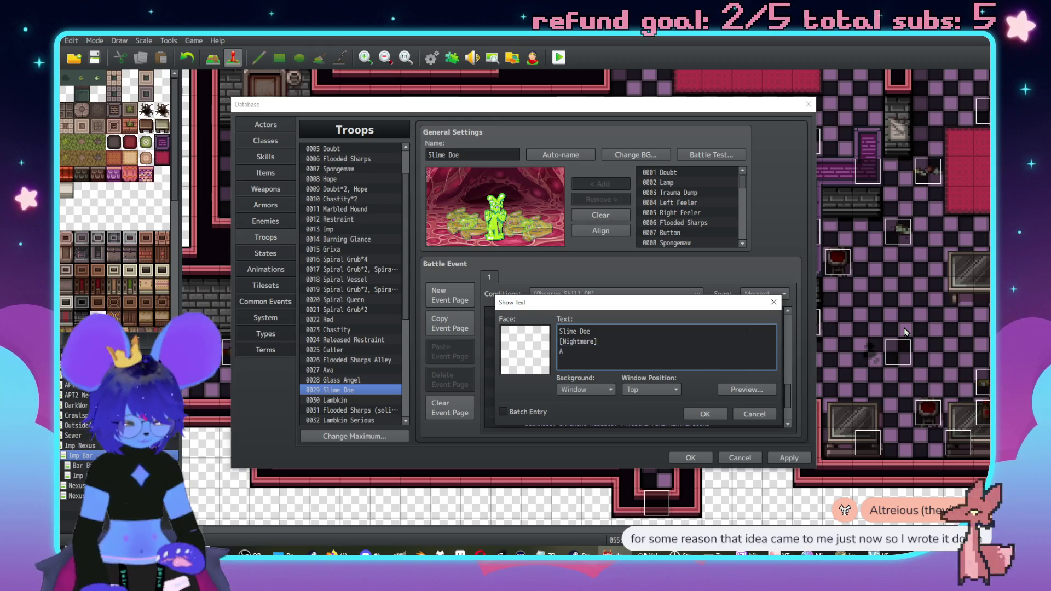
type(" highly acidic ")
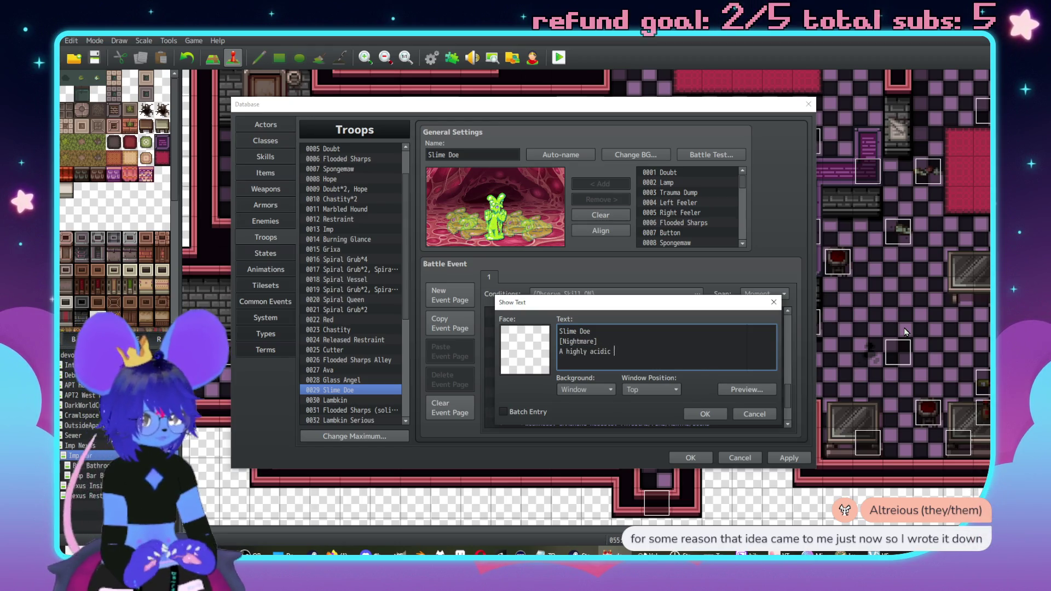
type("being")
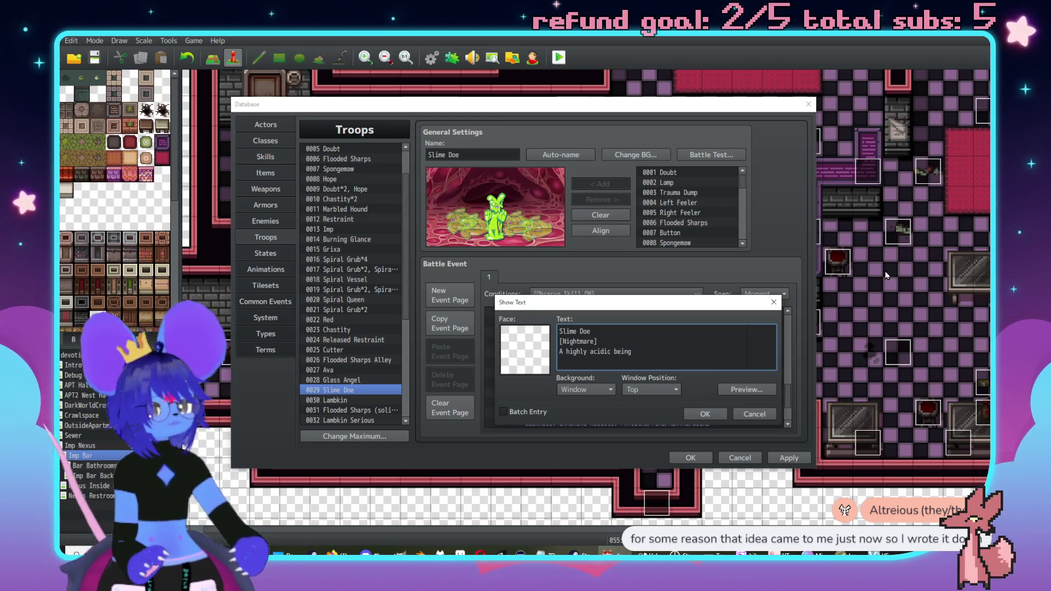
left_click_drag(635, 352, 543, 359)
type("A")
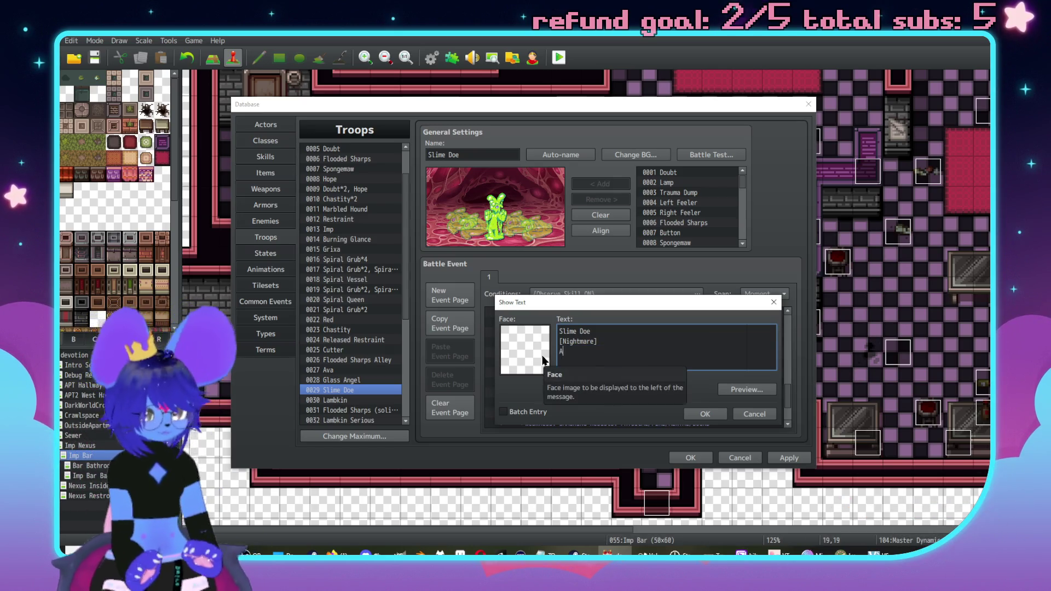
type("n alien being that")
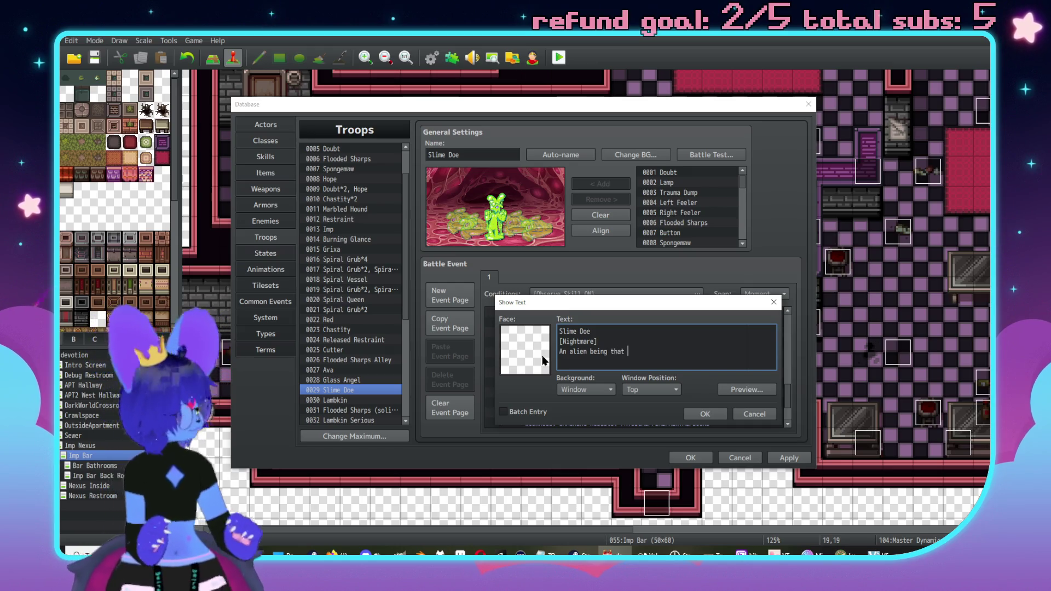
left_click(693, 414)
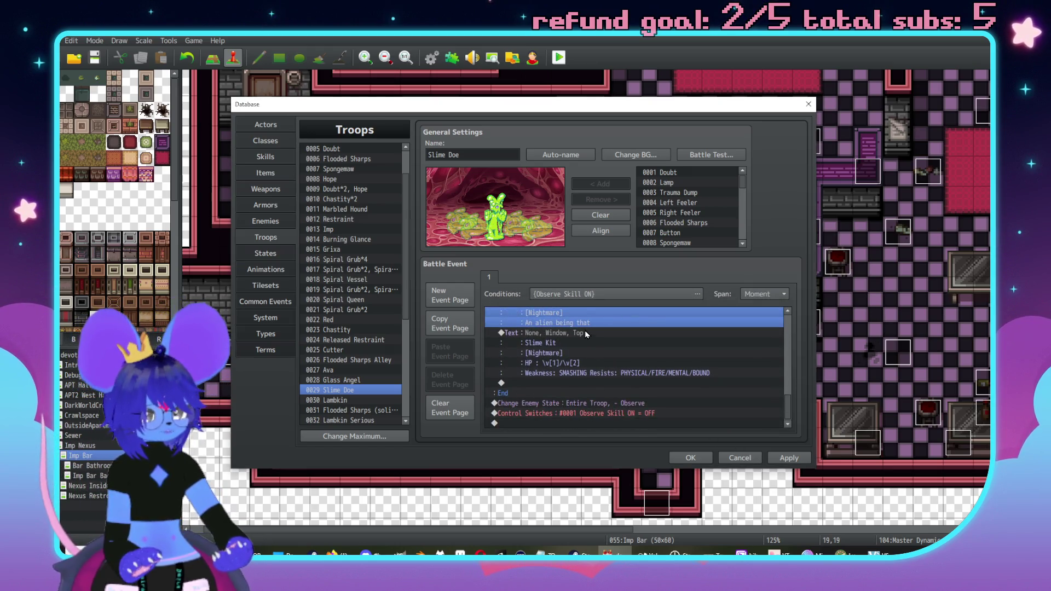
Set the copied Observe branch's enemy condition to #4 Slime Kit
double_click(585, 333)
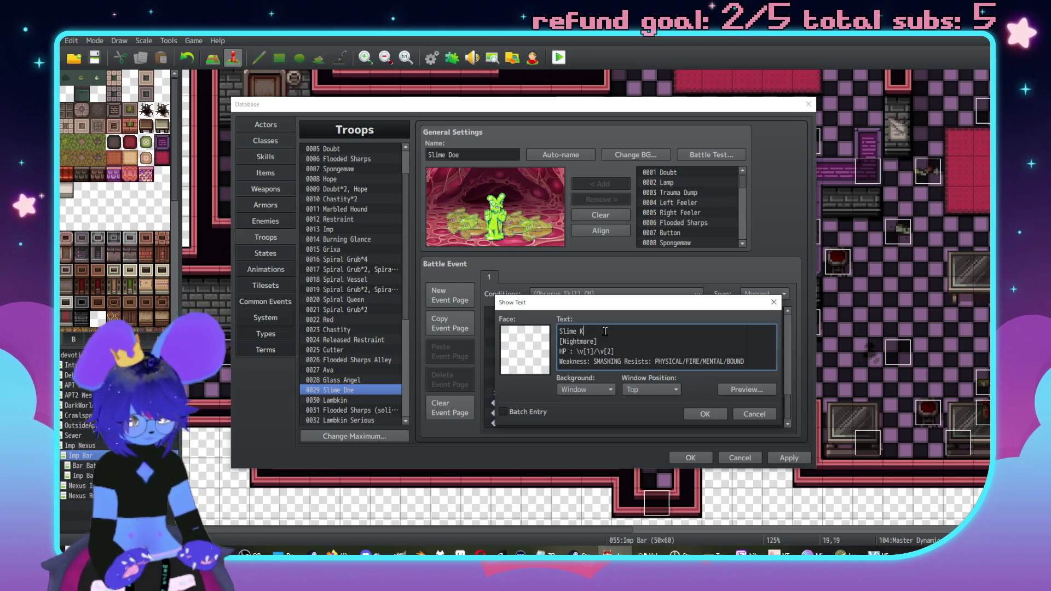
left_click(754, 414)
scroll(594, 362, "up", 3)
scroll(576, 367, "down", 3)
left_click(565, 363)
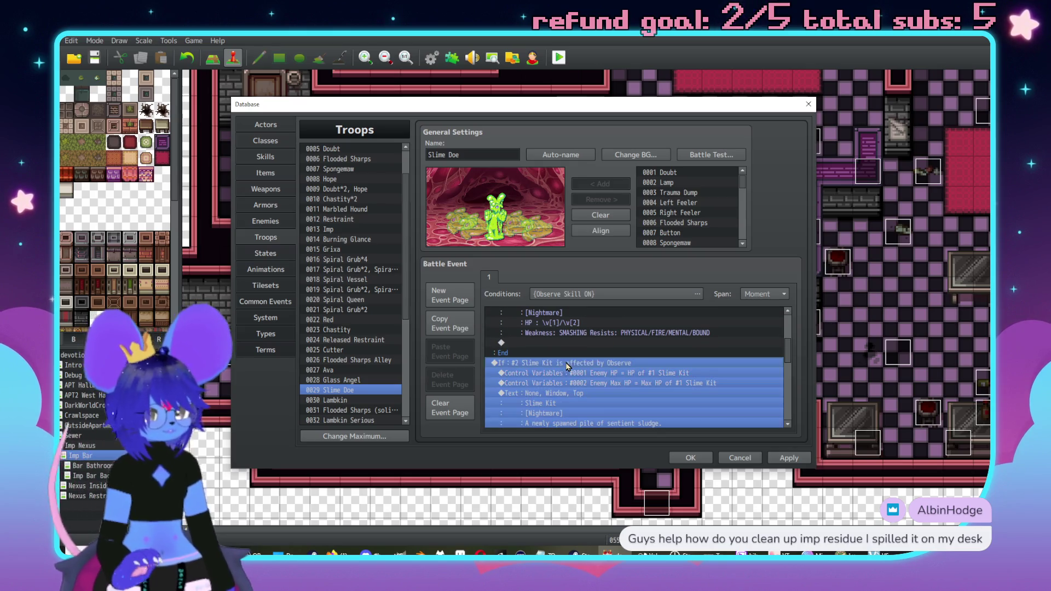
scroll(600, 375, "down", 5)
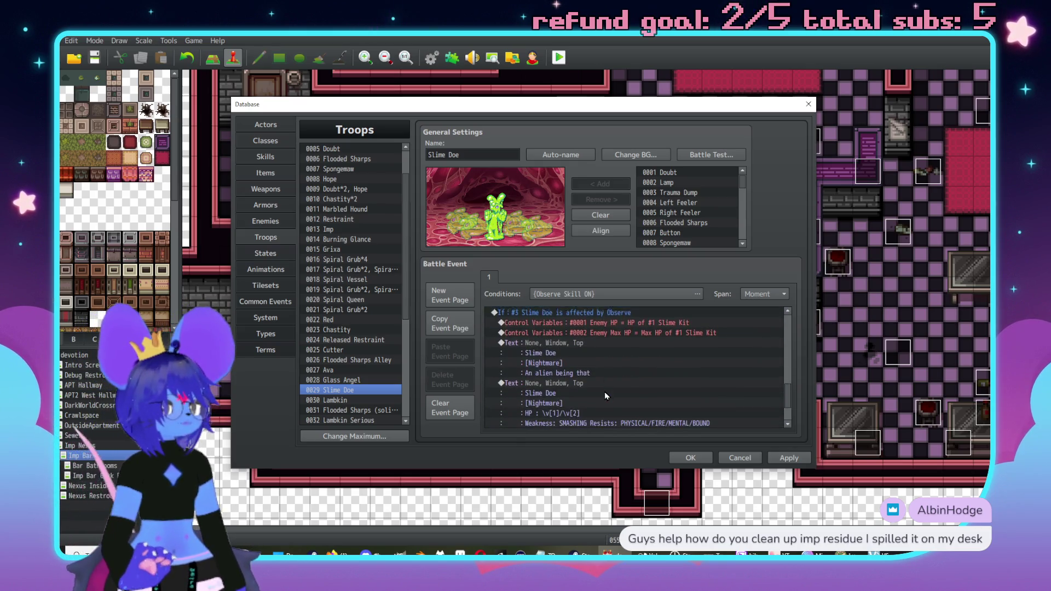
scroll(606, 392, "down", 5)
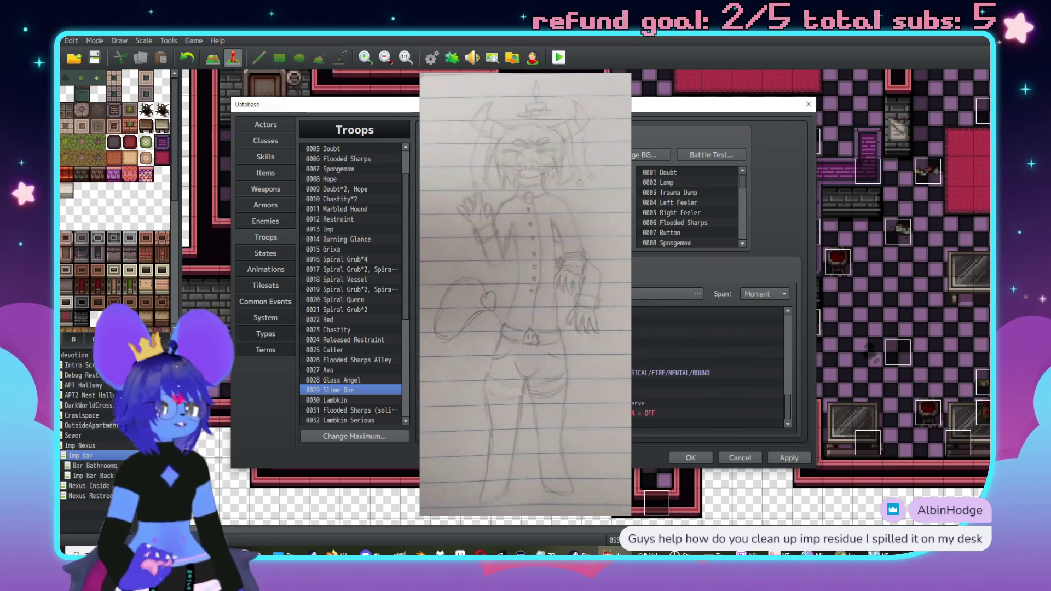
scroll(709, 367, "up", 3)
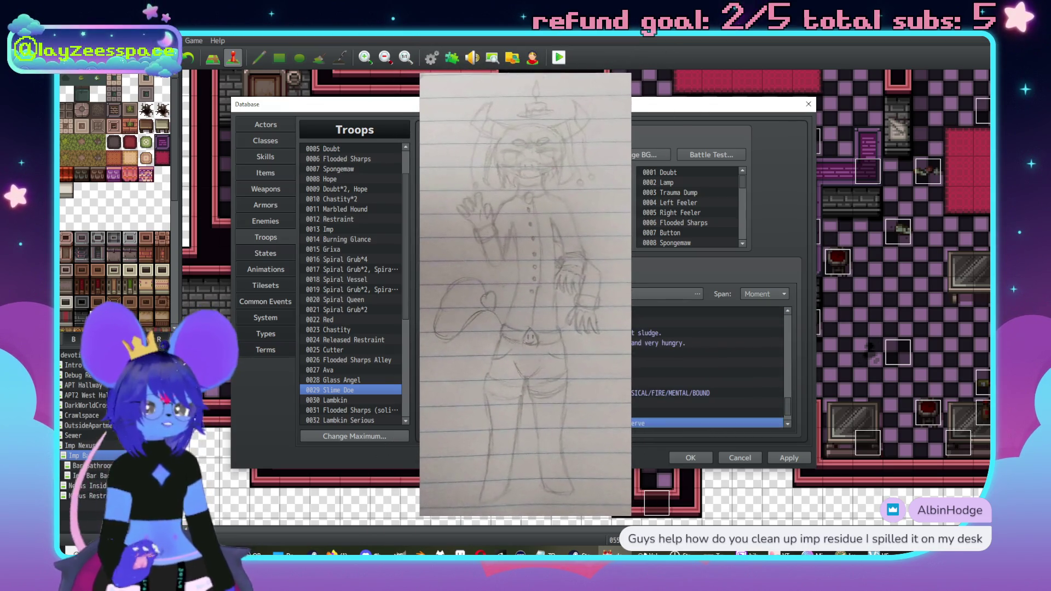
scroll(538, 371, "up", 2)
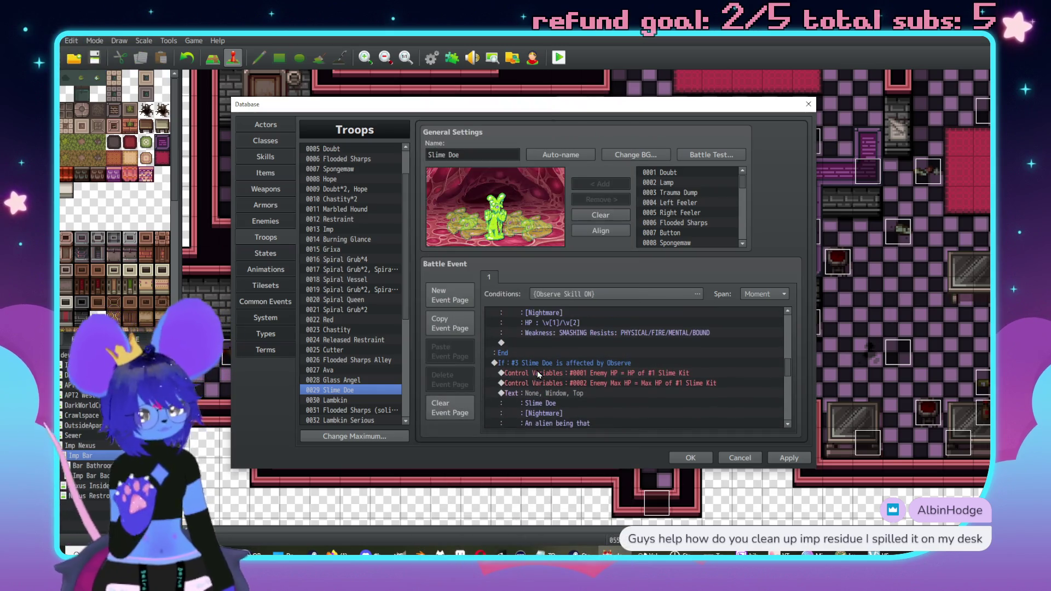
scroll(554, 377, "down", 1)
double_click(554, 352)
left_click(609, 303)
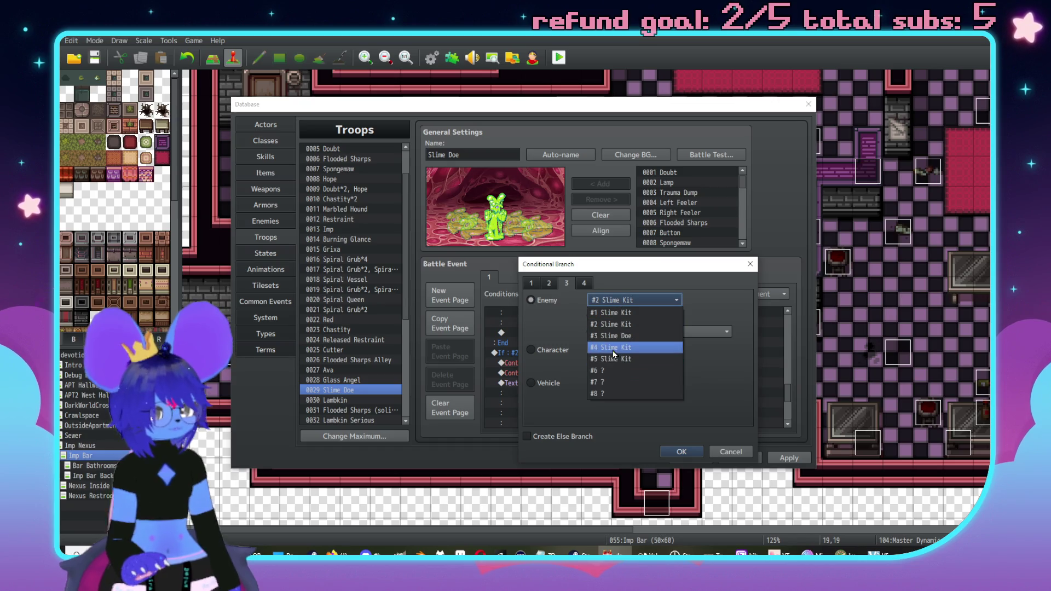
left_click(625, 340)
left_click(682, 452)
Set the following copied branch's enemy condition to #5 Slime Kit
scroll(596, 350, "down", 3)
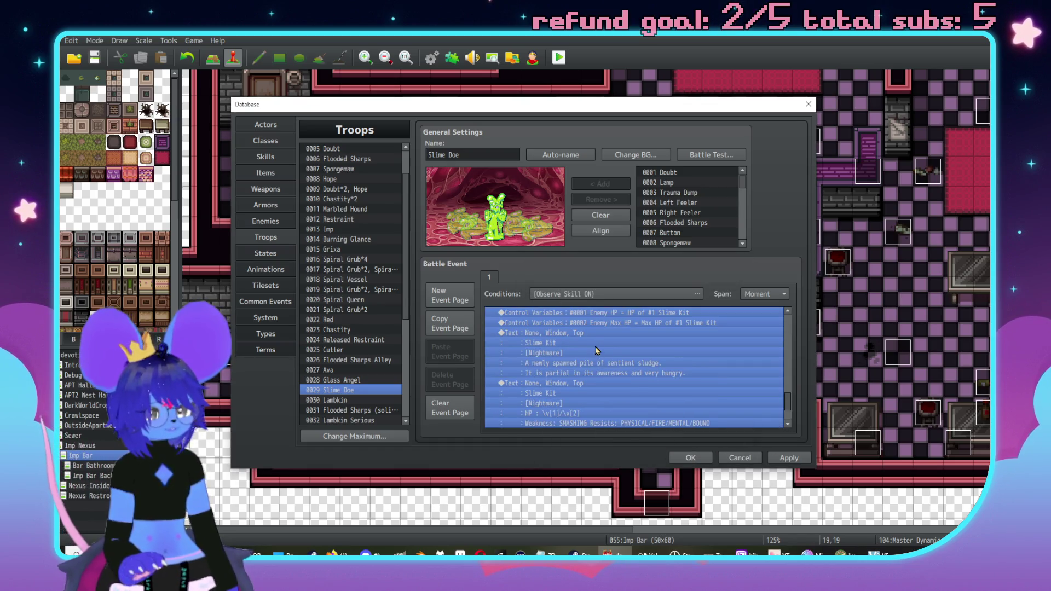
scroll(598, 351, "down", 2)
left_click(573, 398)
scroll(567, 362, "up", 3)
scroll(559, 325, "up", 1)
double_click(562, 351)
left_click(623, 302)
left_click(635, 358)
left_click(682, 452)
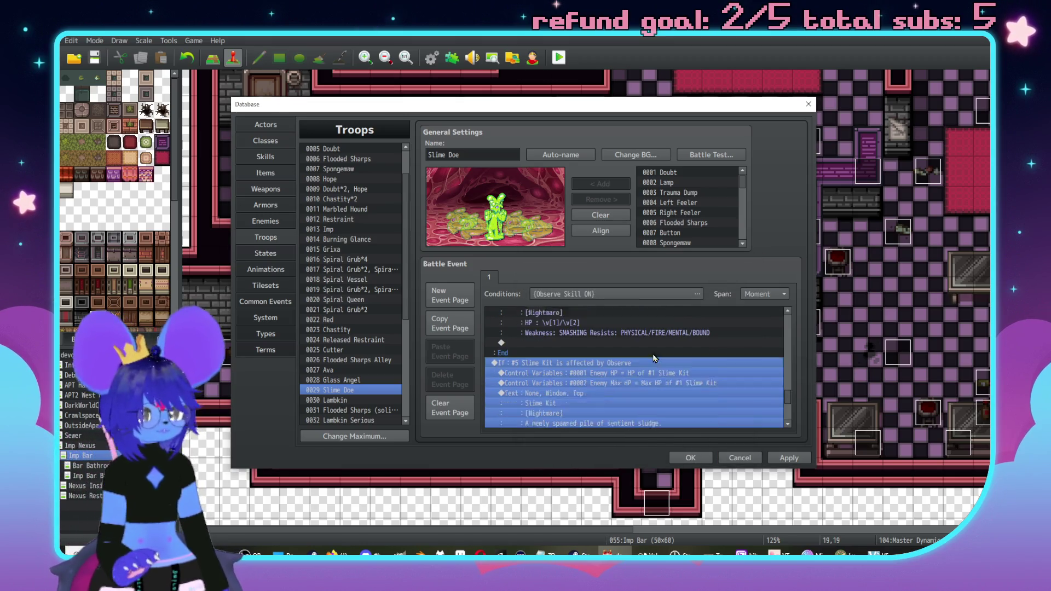
key("Down")
scroll(621, 389, "up", 5)
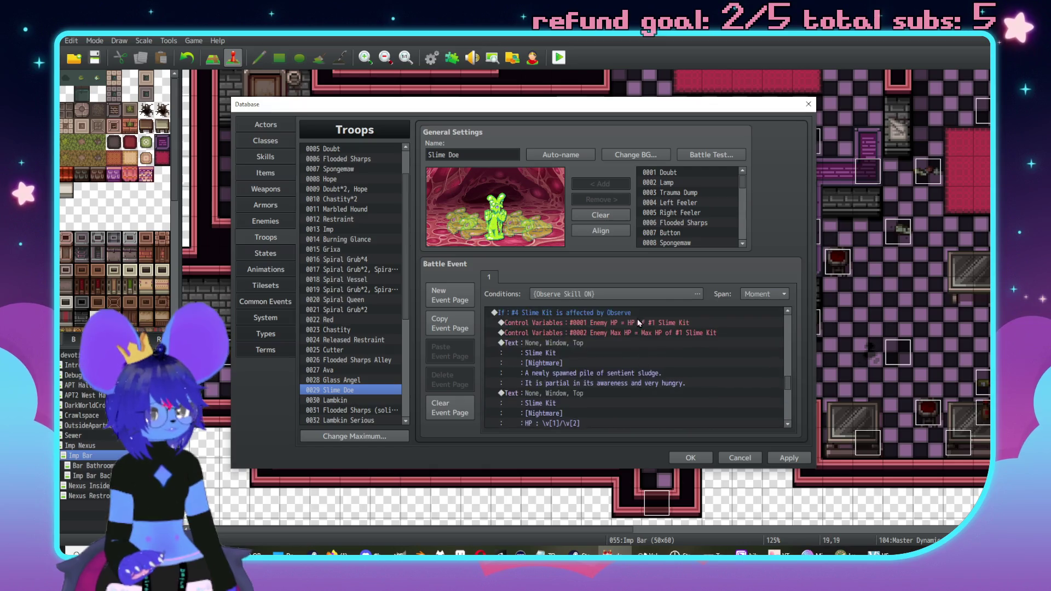
scroll(714, 371, "up", 3)
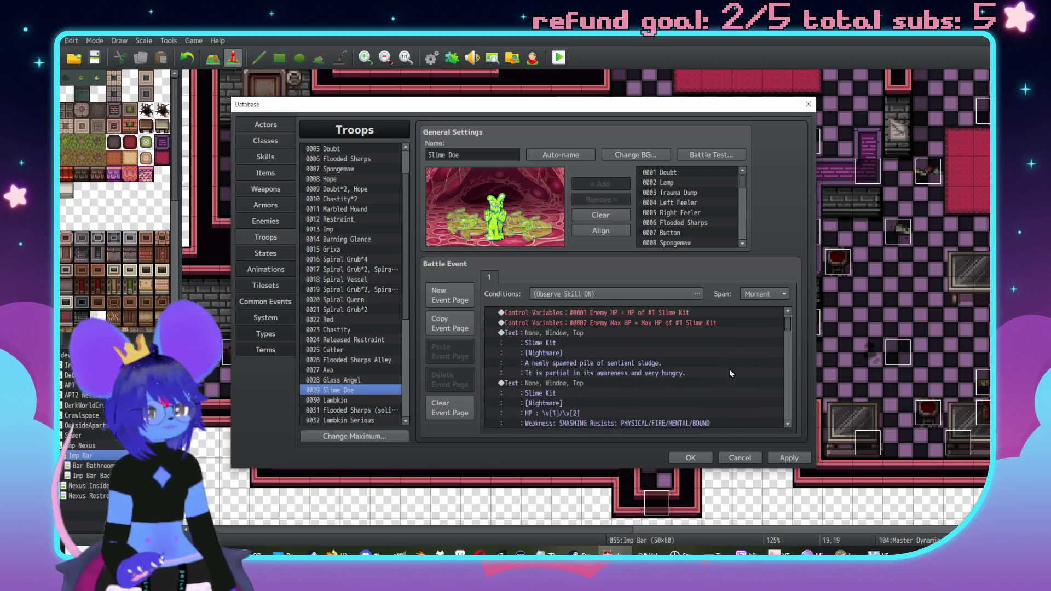
scroll(602, 393, "down", 4)
Make the #2 branch's HP and Max HP variables read from enemy #2 Slime Kit
left_click(675, 373)
double_click(675, 372)
left_click(611, 420)
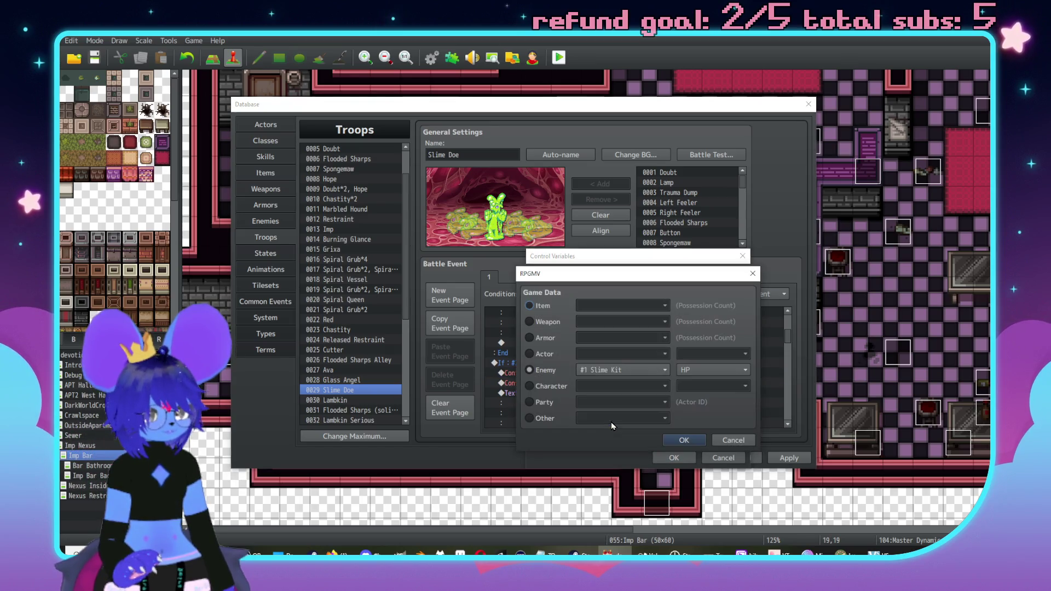
left_click(629, 370)
left_click(624, 392)
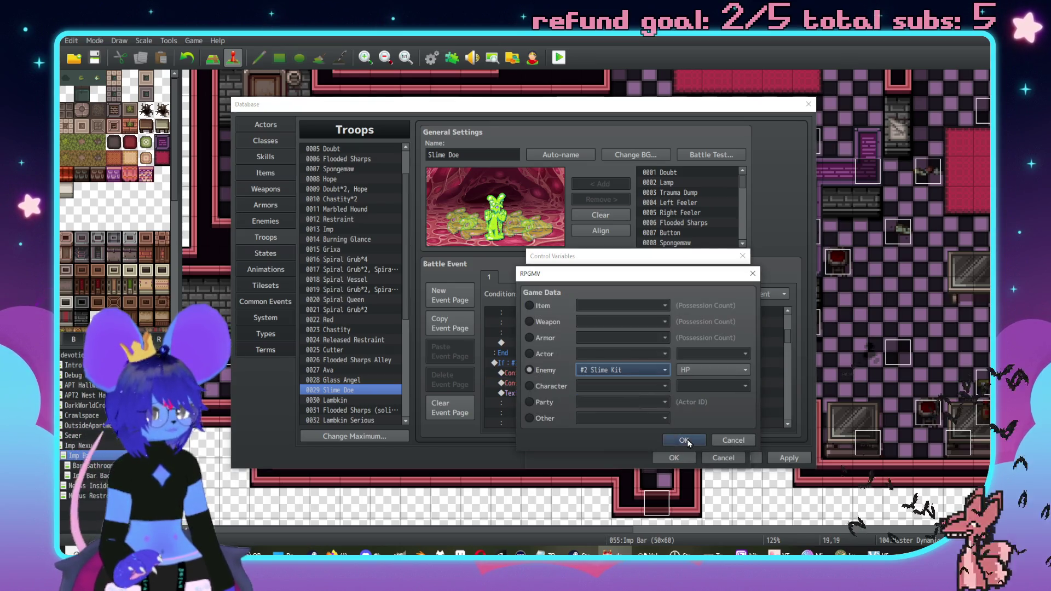
left_click(684, 441)
left_click(679, 458)
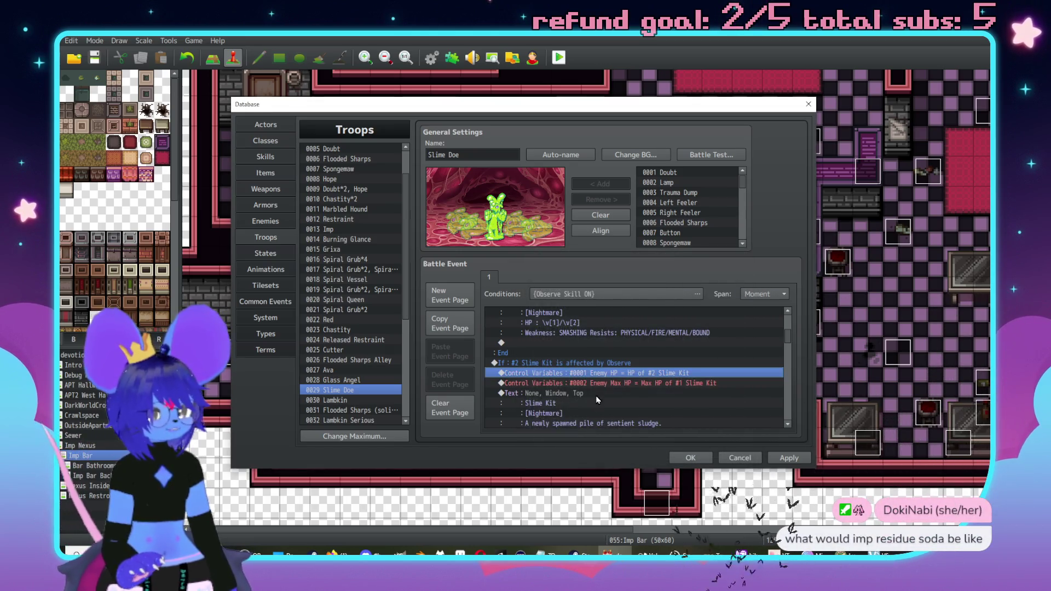
double_click(616, 384)
left_click(622, 421)
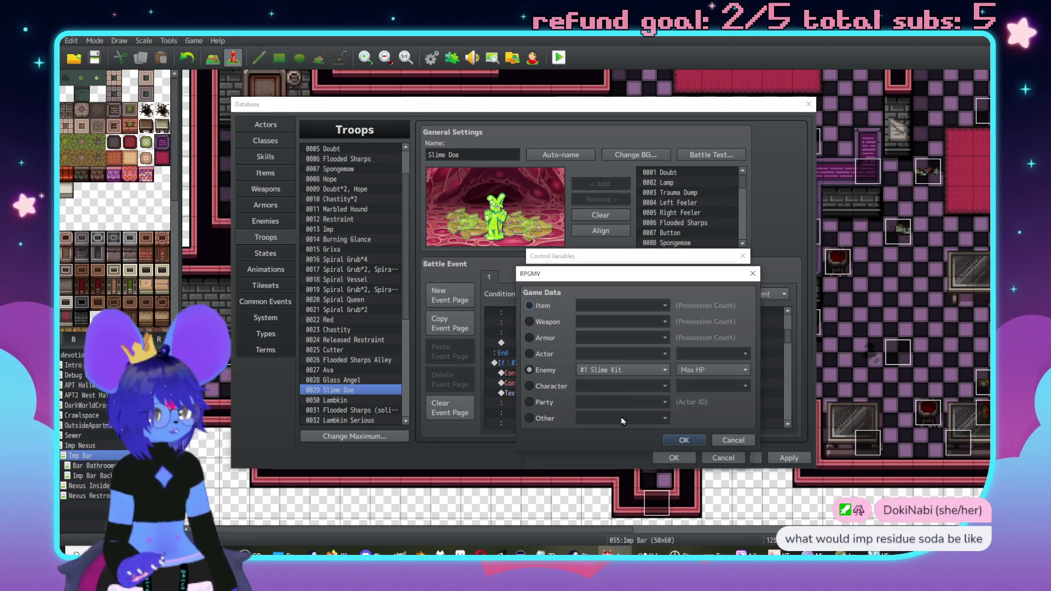
left_click(622, 370)
left_click(621, 392)
left_click(700, 439)
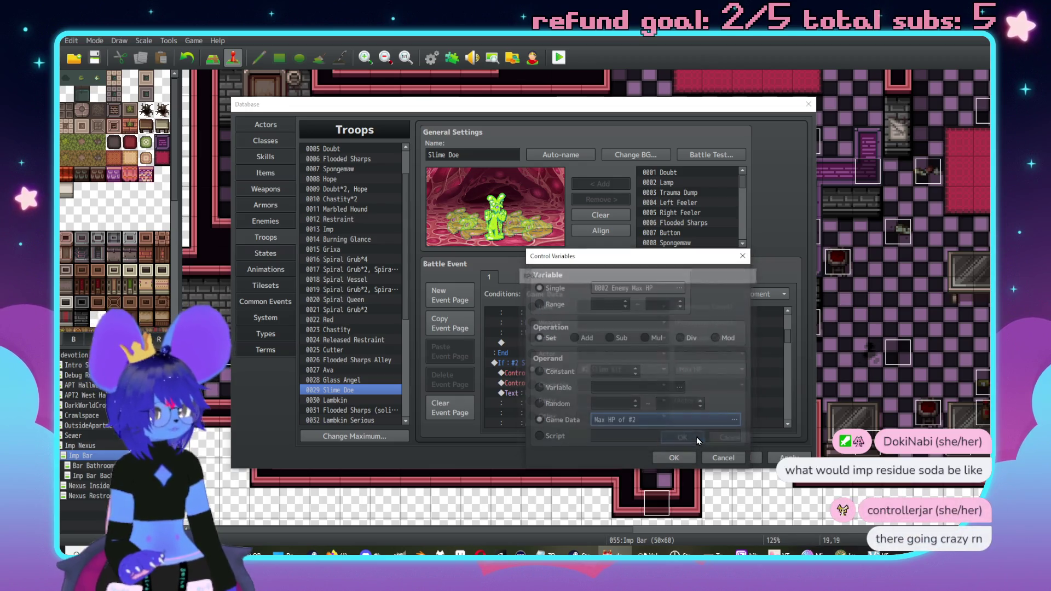
left_click(674, 456)
Make the #3 branch's HP and Max HP variables read from enemy #3 Slime Doe
scroll(654, 364, "down", 3)
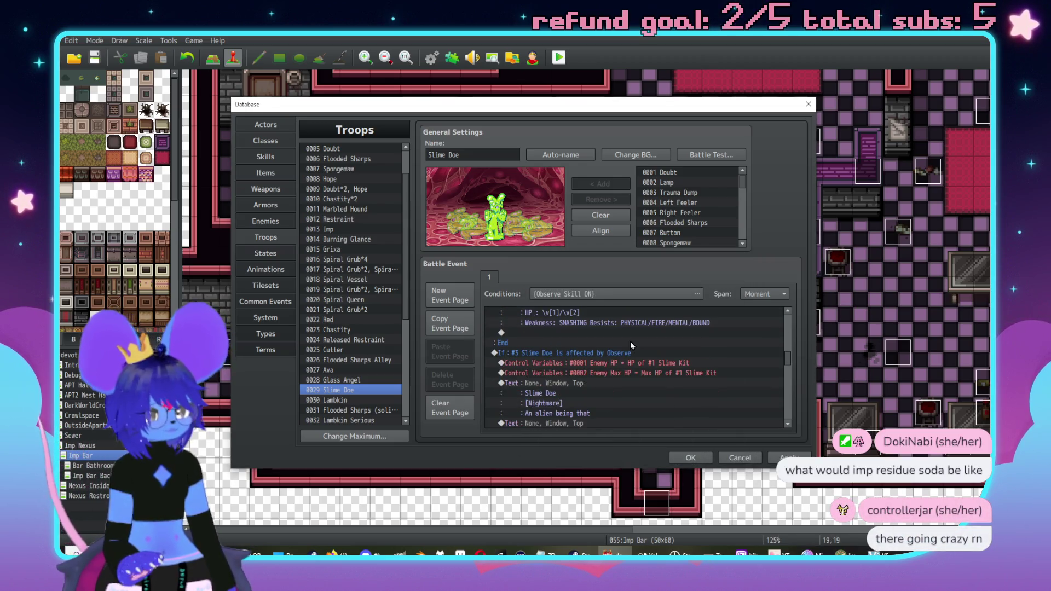
left_click(651, 363)
left_click(641, 421)
left_click(630, 371)
left_click(652, 403)
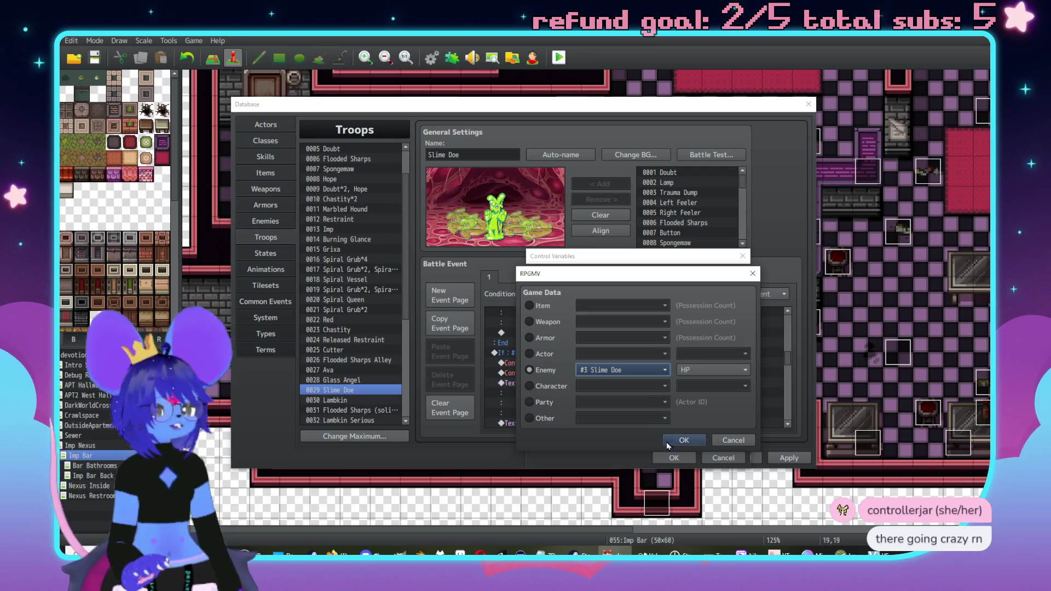
left_click(685, 441)
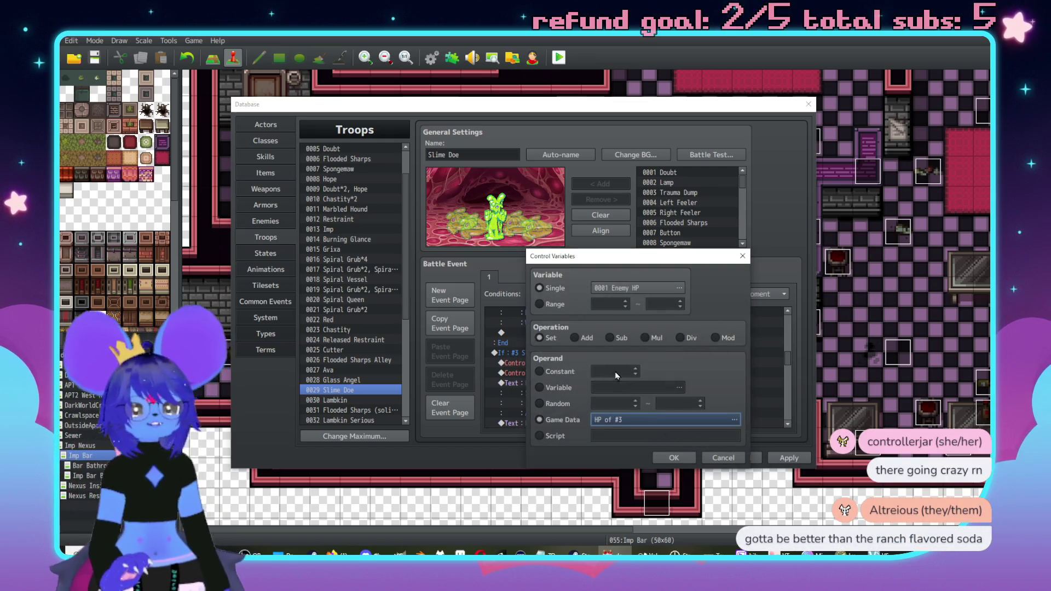
left_click(689, 458)
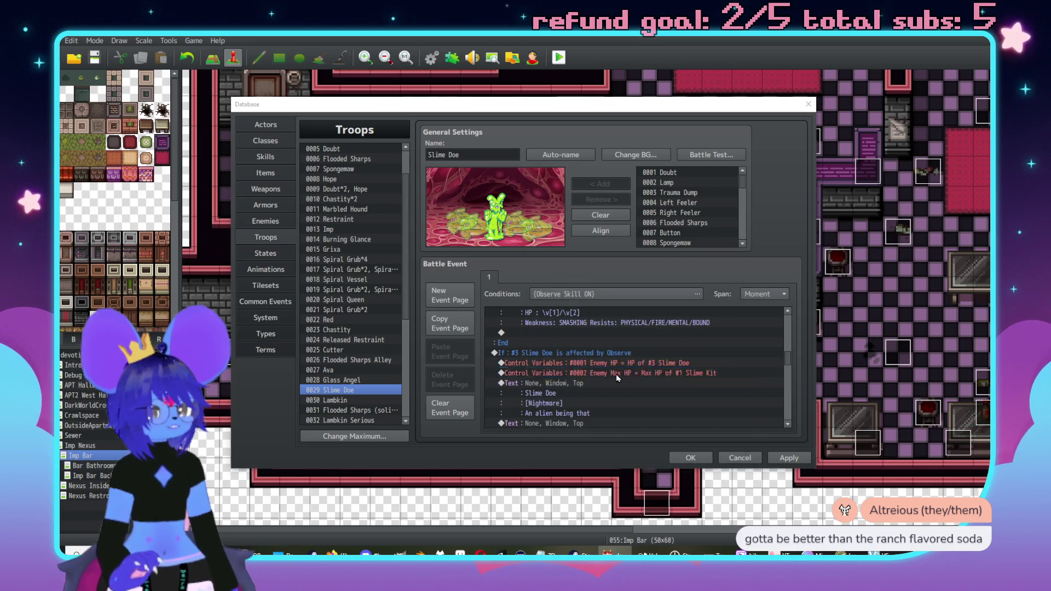
double_click(637, 394)
left_click(673, 419)
left_click(619, 370)
left_click(619, 401)
left_click(684, 440)
left_click(674, 458)
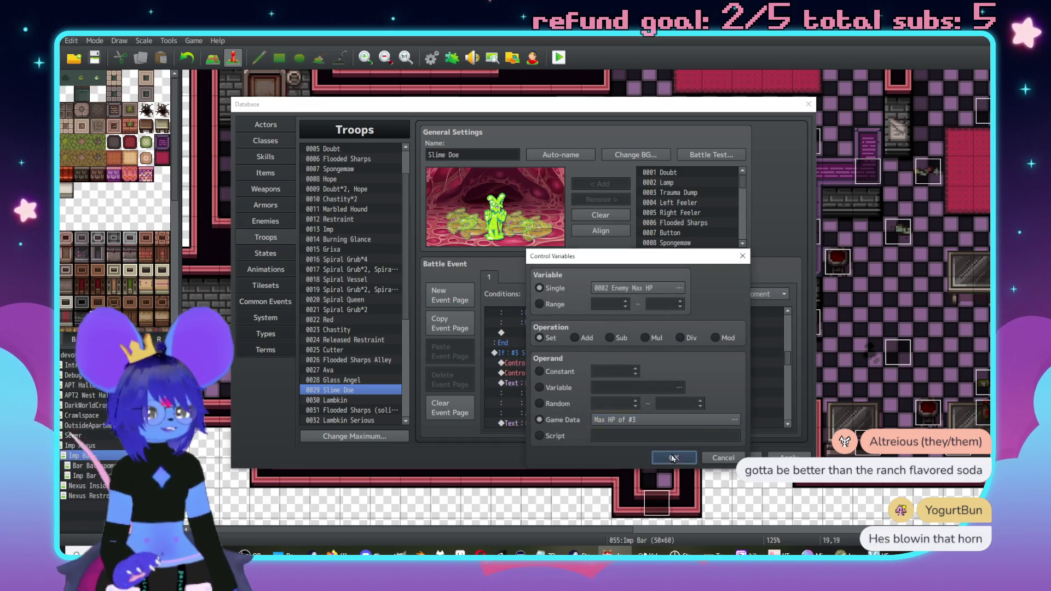
Make the #4 branch's HP and Max HP variables read from enemy #4 Slime Kit
scroll(646, 384, "down", 5)
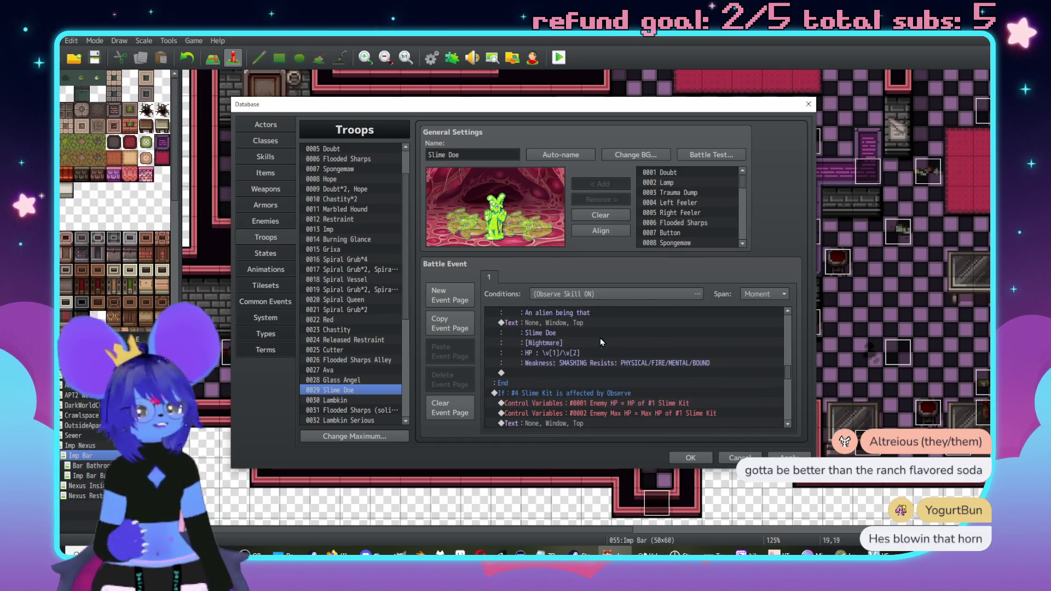
double_click(625, 353)
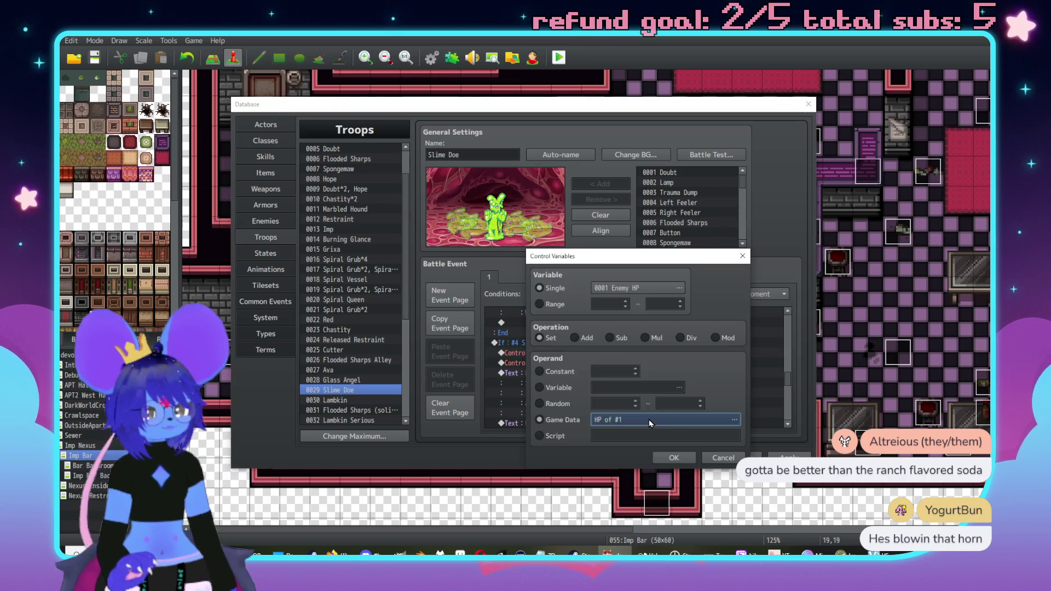
left_click(649, 420)
left_click(619, 370)
left_click(605, 421)
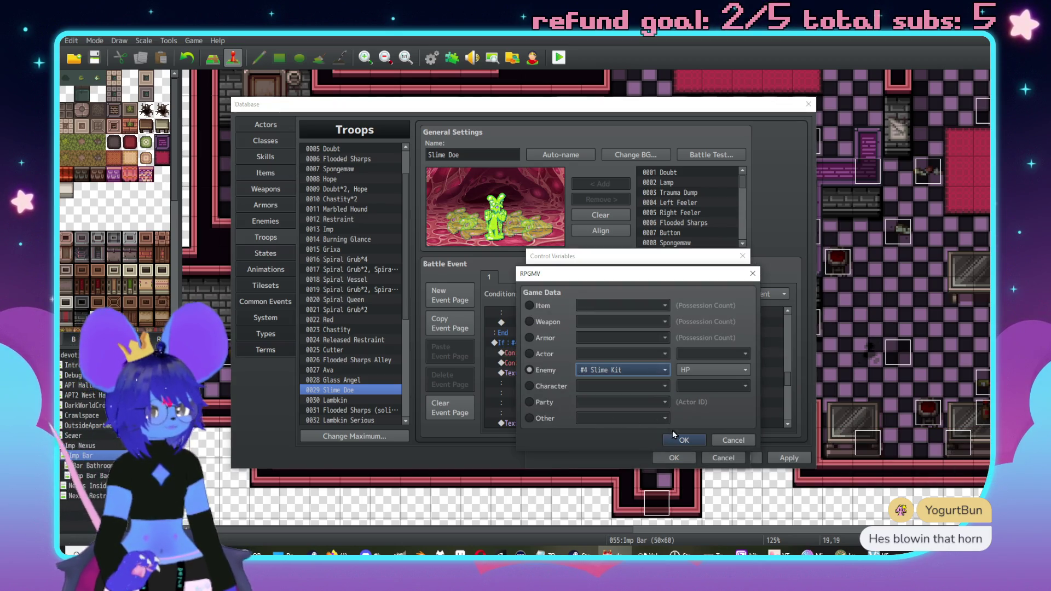
left_click(672, 438)
left_click(672, 458)
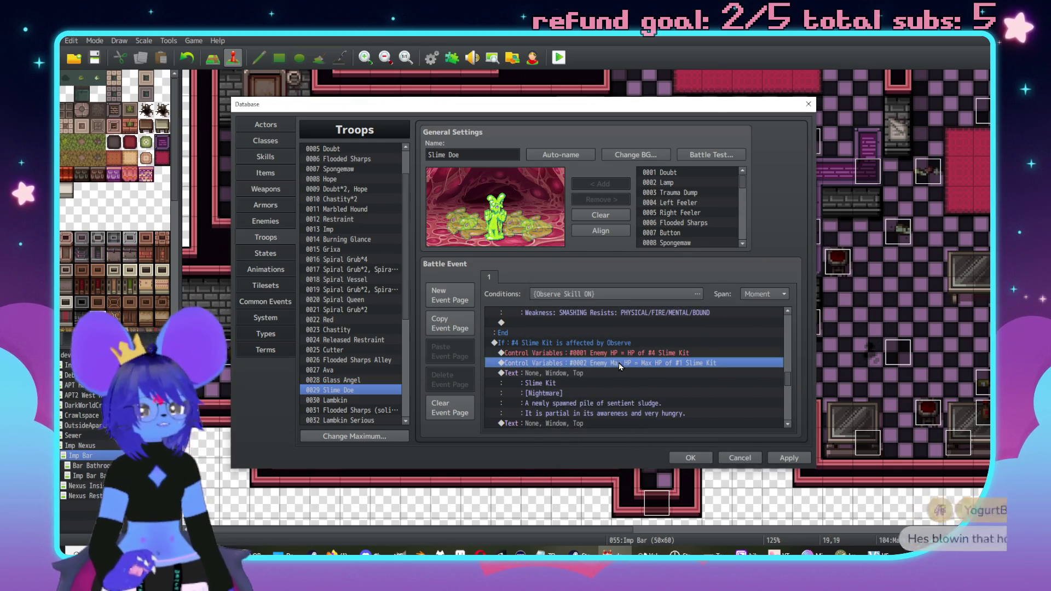
double_click(618, 362)
left_click(629, 421)
left_click(616, 368)
left_click(647, 419)
left_click(684, 440)
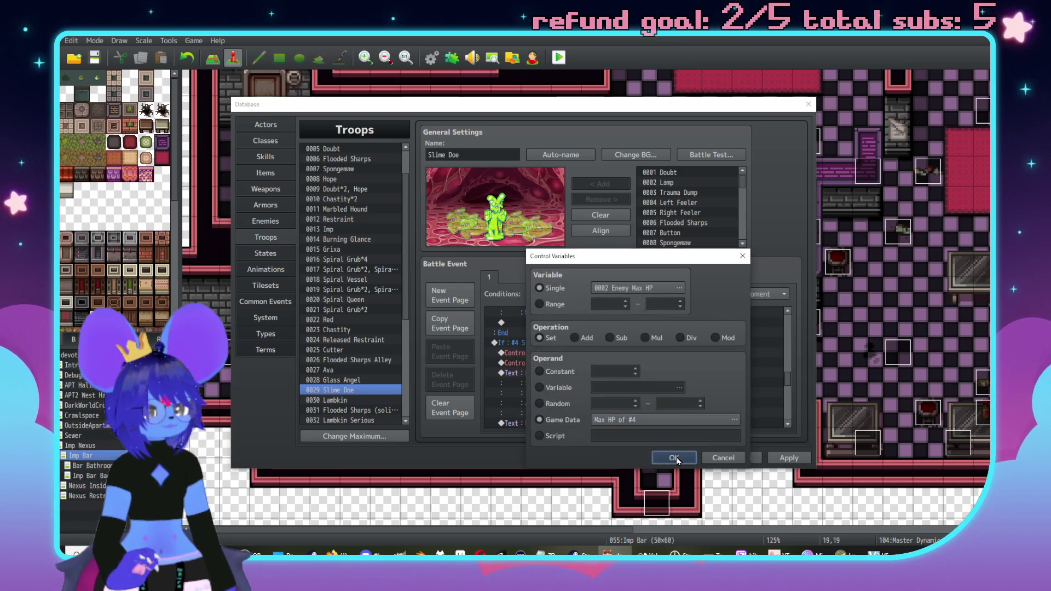
left_click(673, 457)
Make the #5 branch's HP and Max HP variables read from its Slime Kit enemy
scroll(639, 371, "down", 2)
double_click(641, 363)
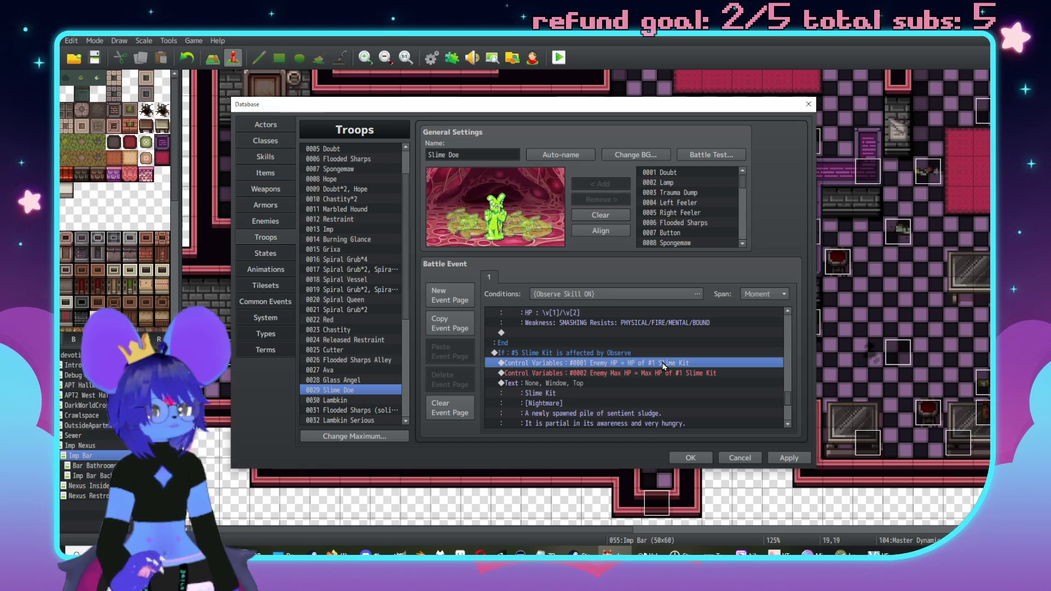
left_click(639, 421)
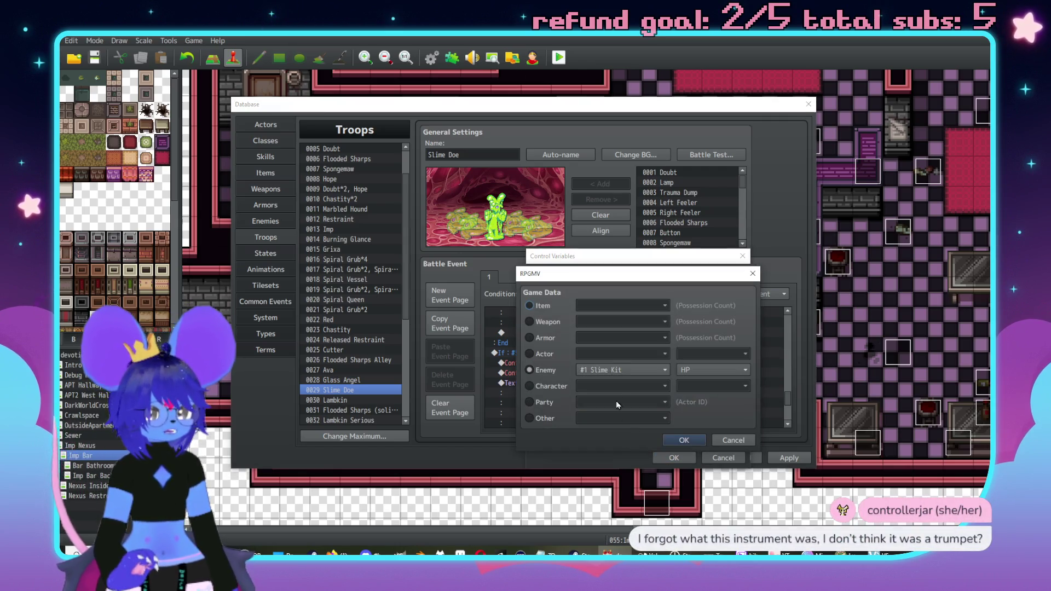
left_click(623, 369)
left_click(623, 431)
left_click(685, 440)
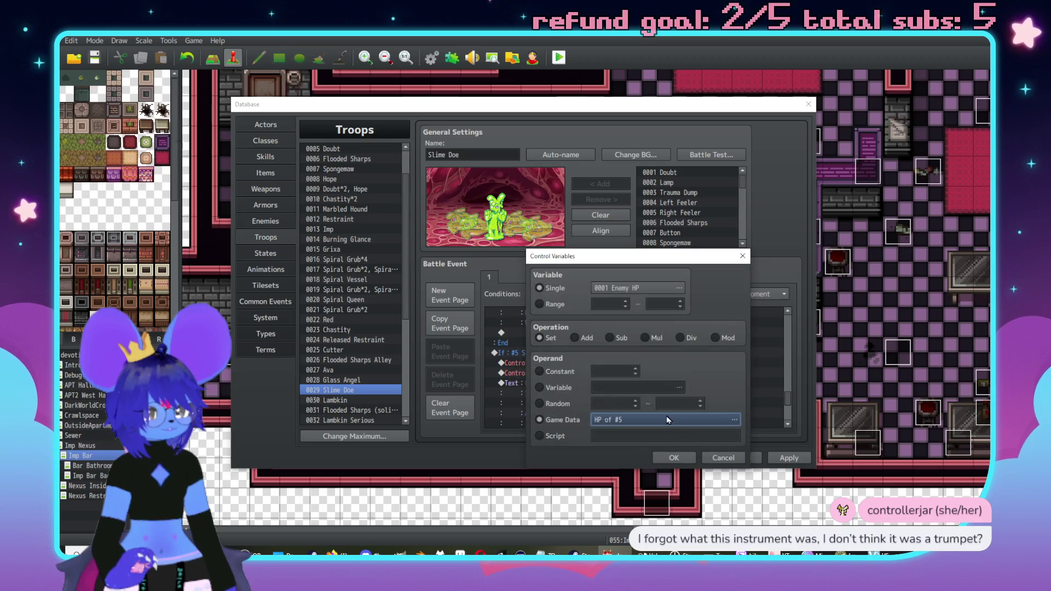
left_click(671, 457)
double_click(623, 383)
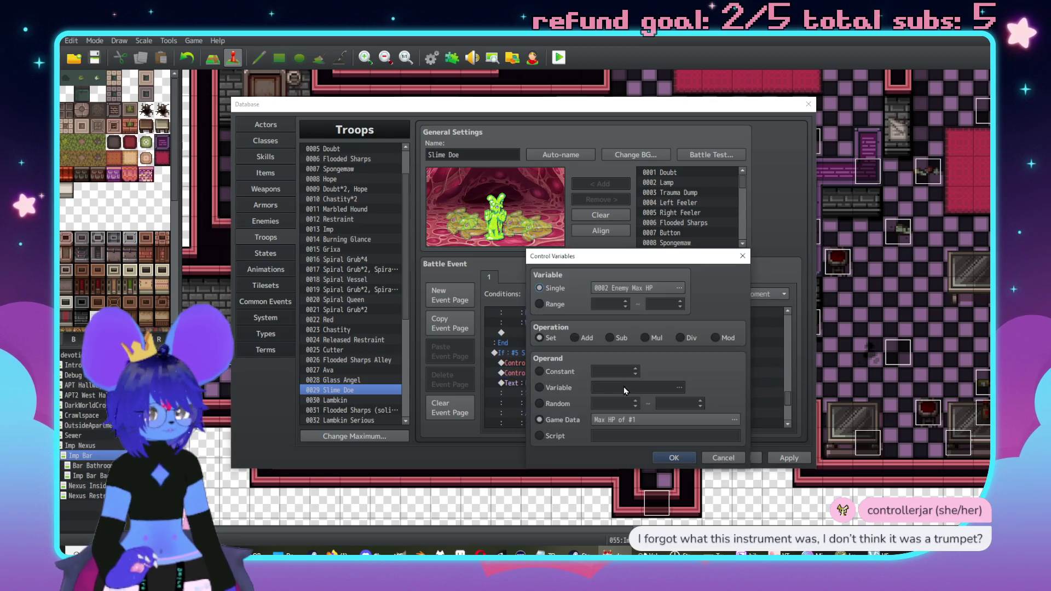
left_click(625, 419)
left_click(622, 370)
left_click(623, 431)
left_click(685, 440)
left_click(674, 458)
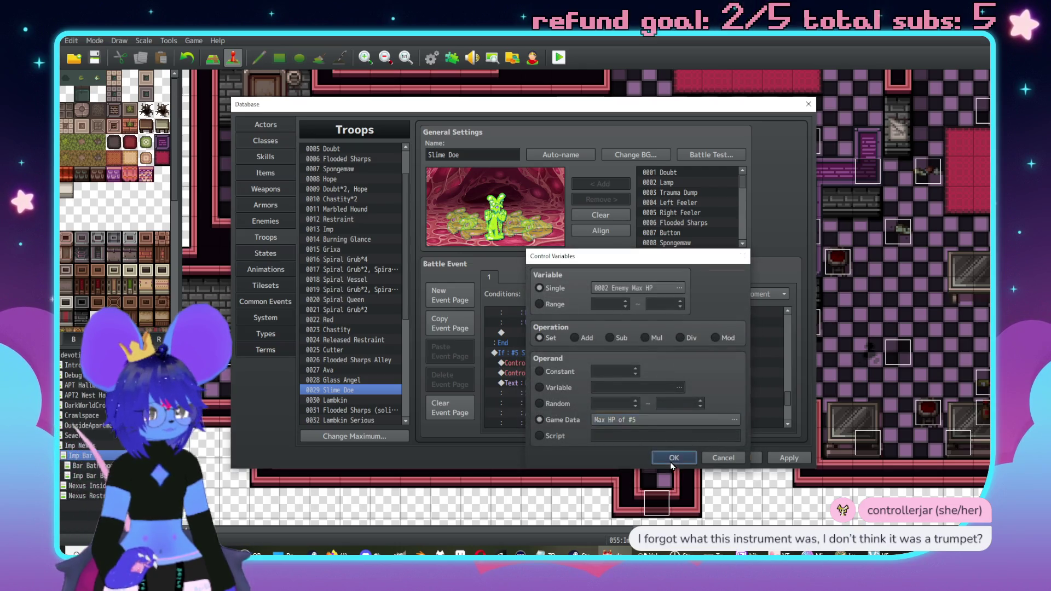
scroll(605, 389, "up", 10)
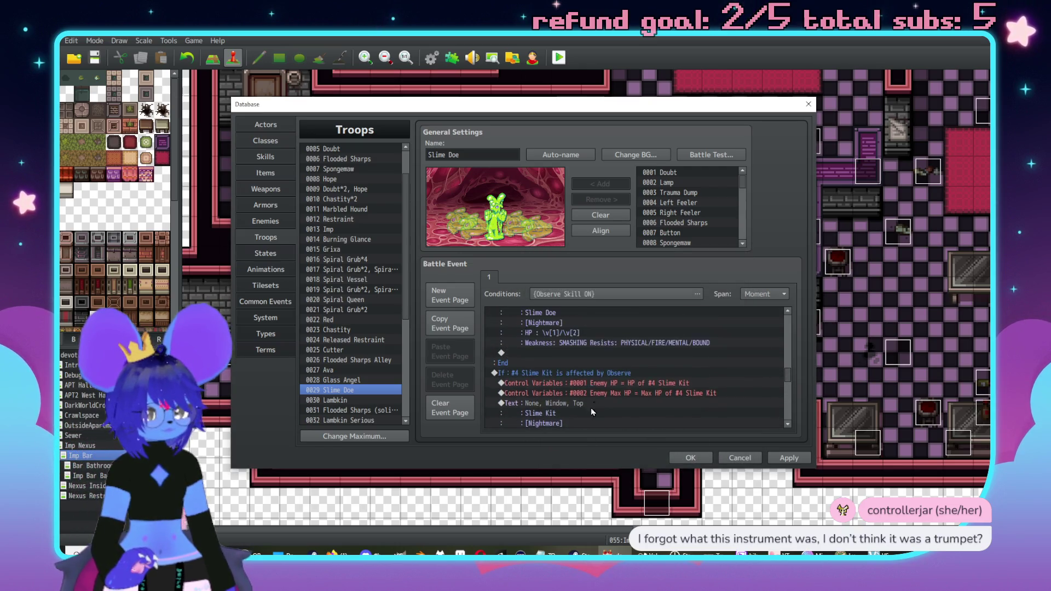
double_click(581, 352)
Replace the Slime Doe line with: interstellar being influencing consciousness, spawning smaller beings that follow its command
left_click_drag(628, 352, 581, 351)
type("inte")
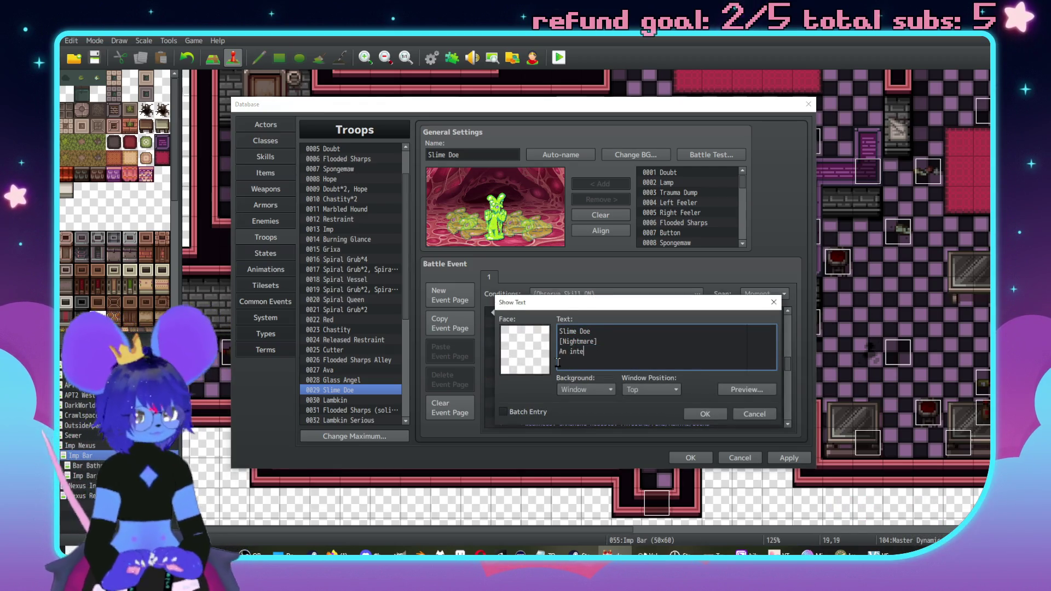
type("restellar being ")
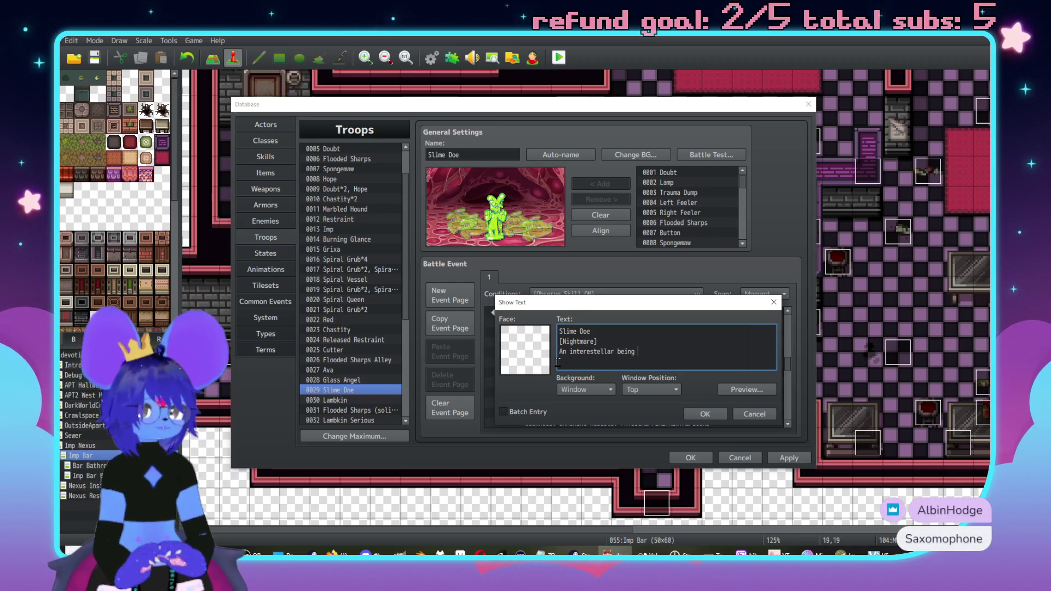
type("that")
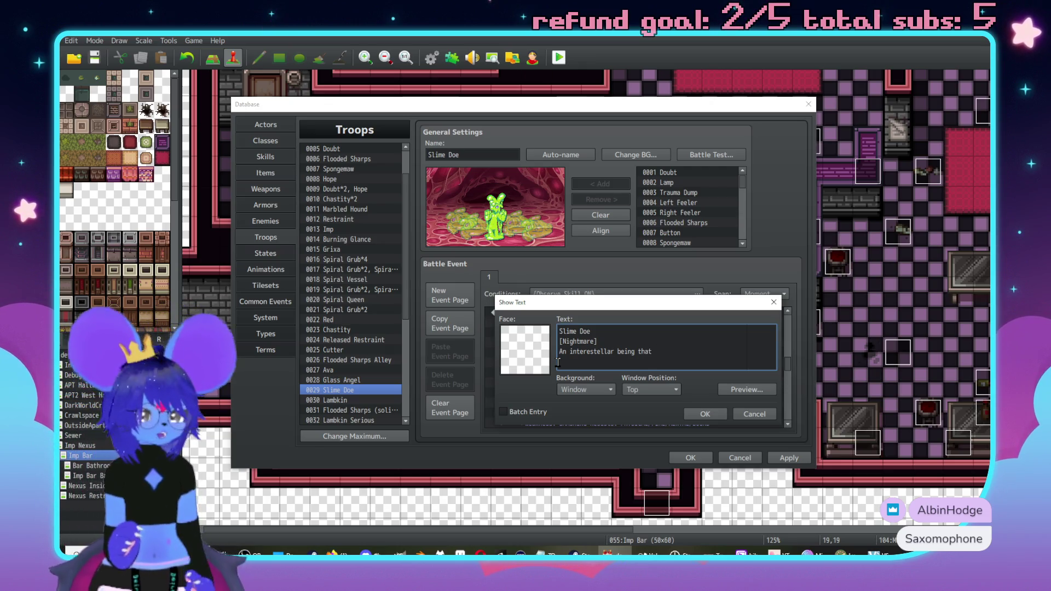
type(" can in")
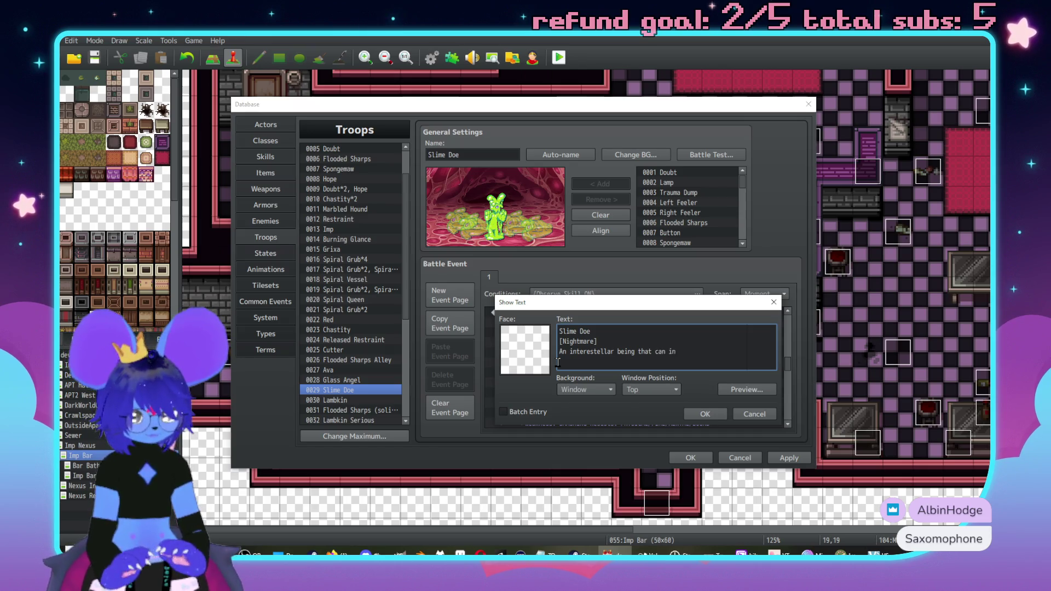
type("fluenfe")
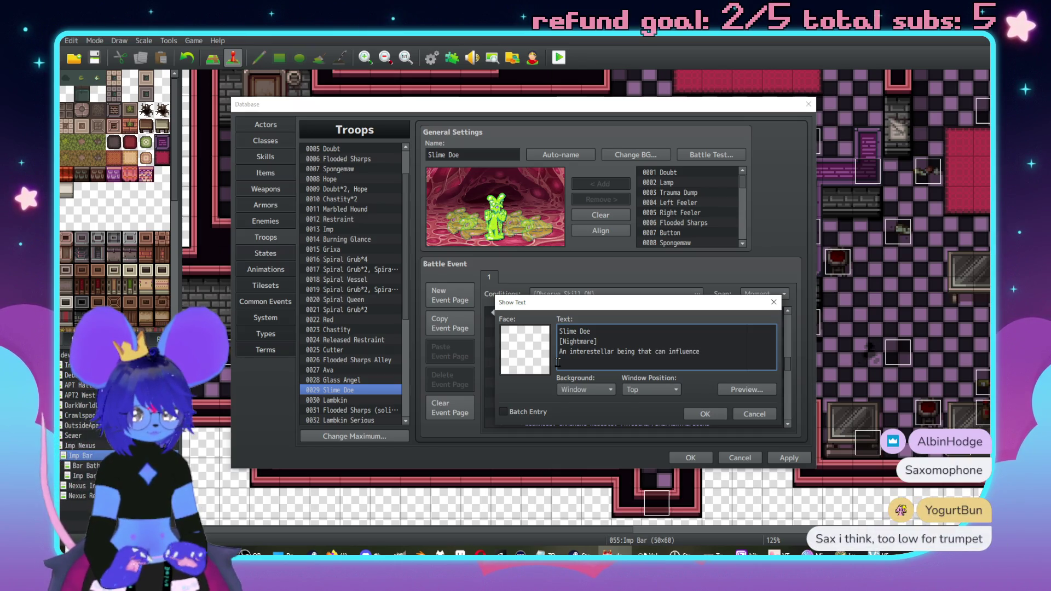
type("ss.")
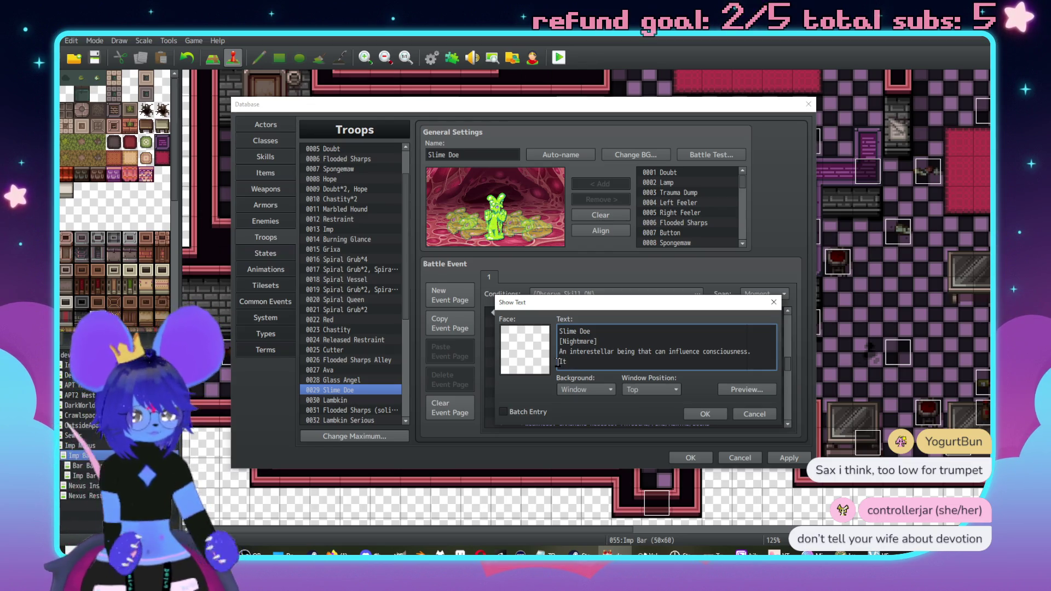
type(" cann")
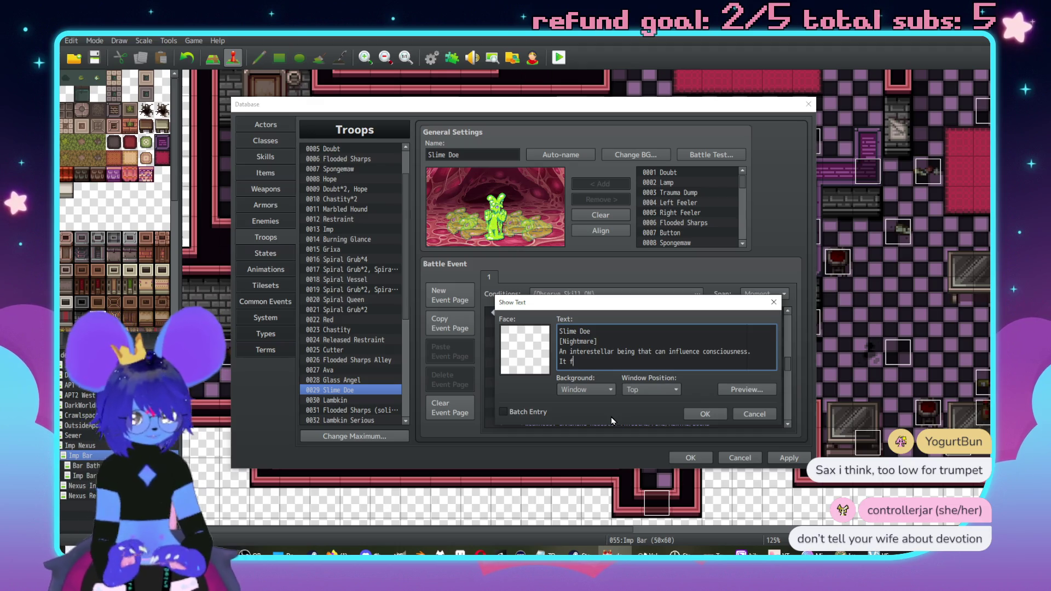
key("BackSpace")
type("spawn smaller ")
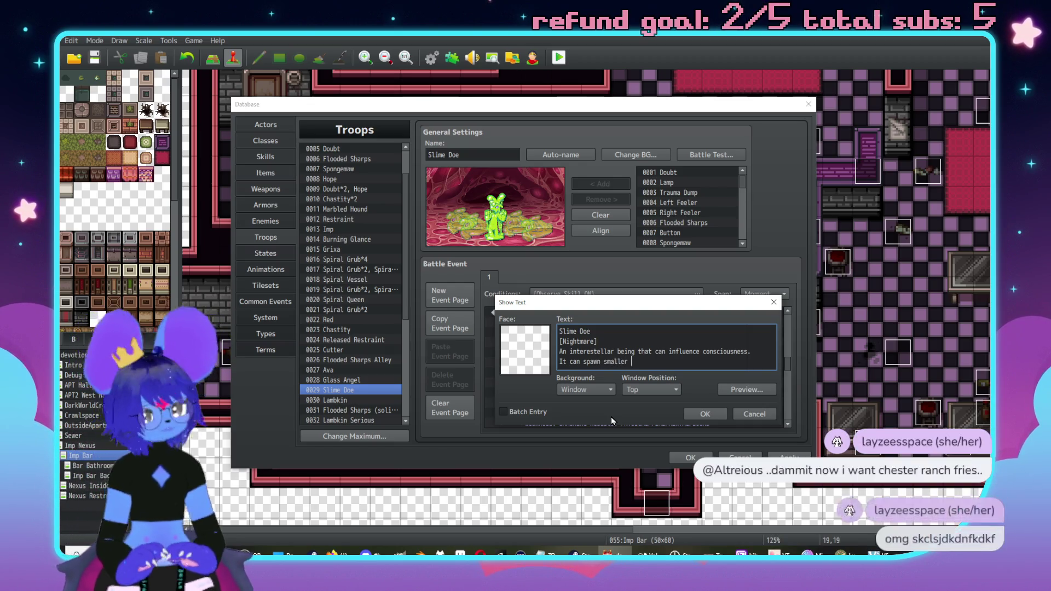
type("beings that dol")
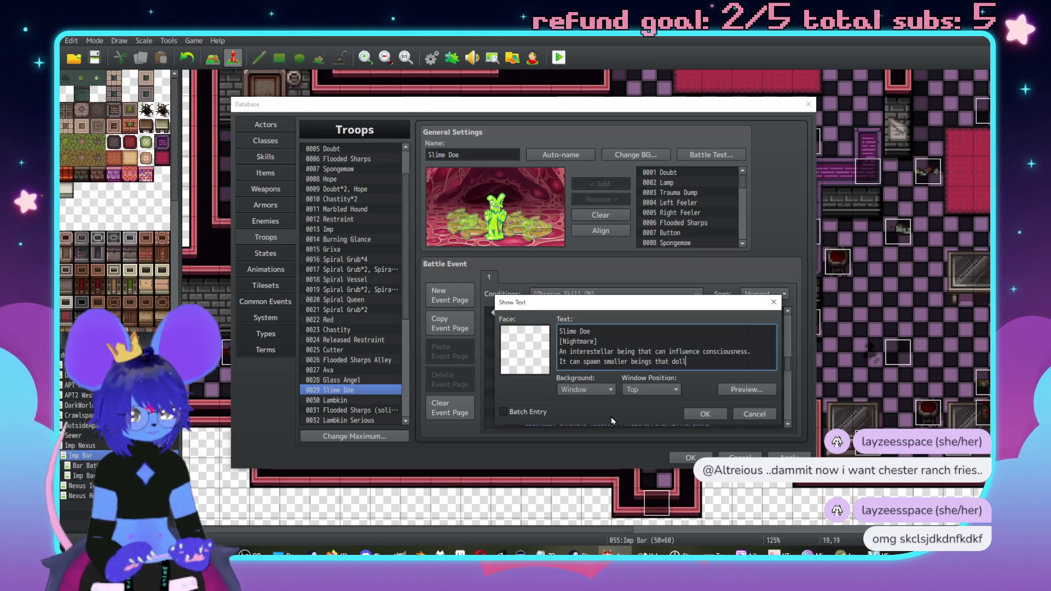
key("BackSpace")
type("follow its coman")
key("BackSpace")
key("BackSpace")
type("mand,")
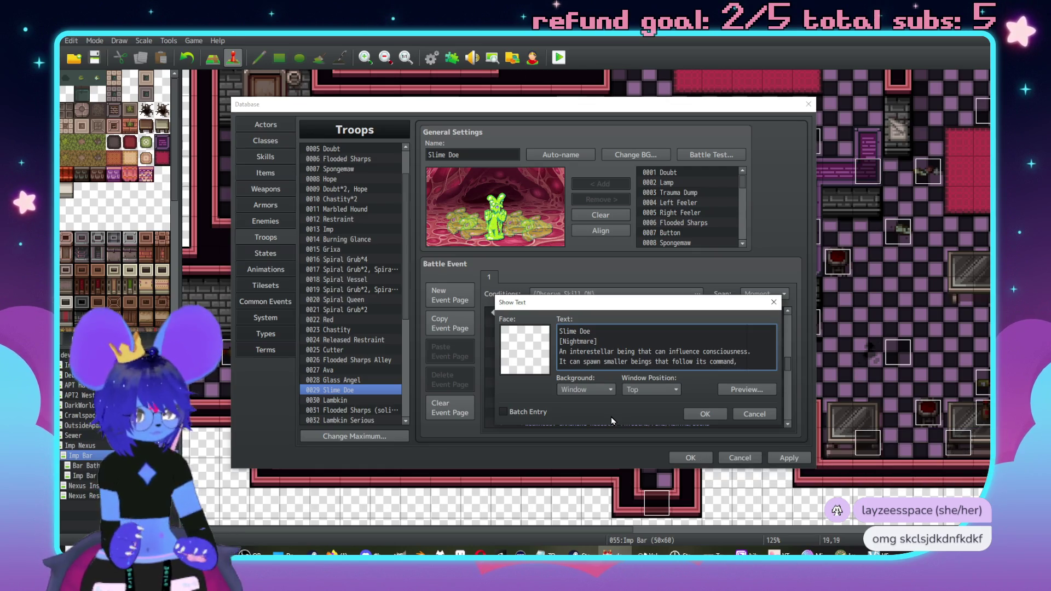
key("BackSpace")
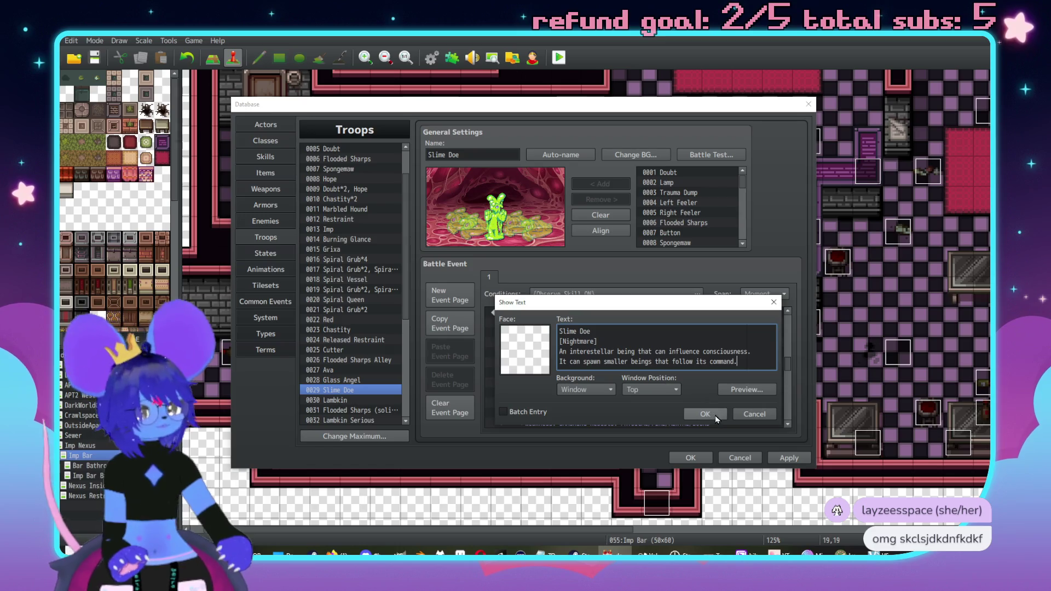
left_click(715, 415)
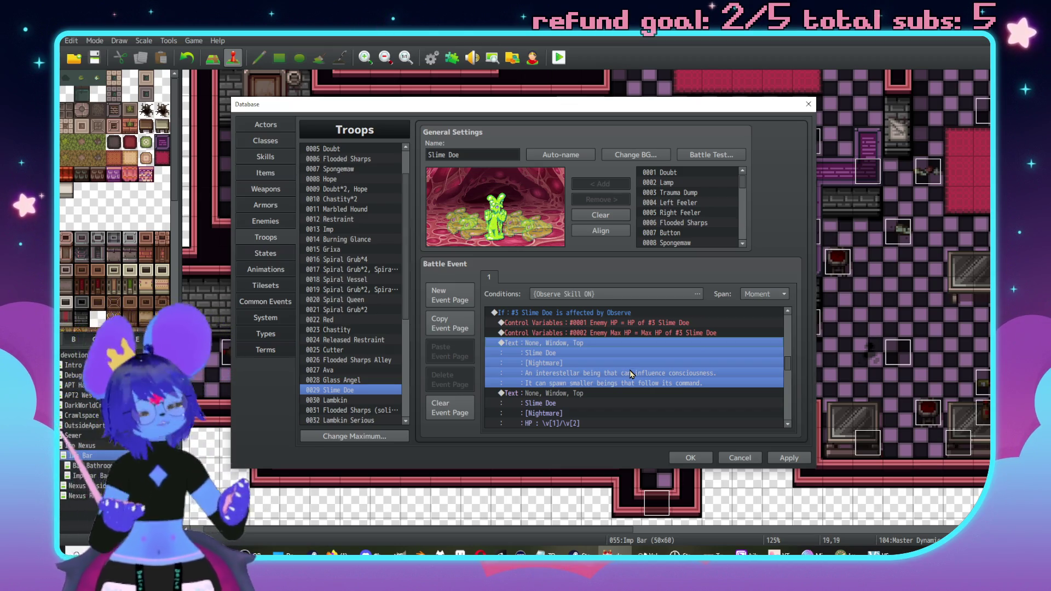
Scroll down and drag the music browser window into view
scroll(761, 426, "down", 4)
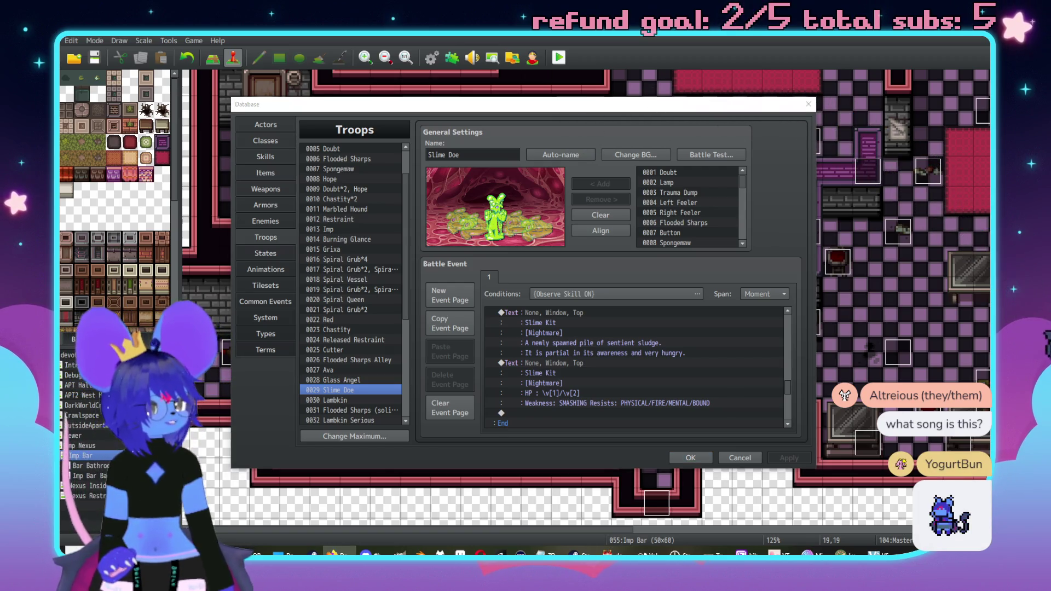
mouse_move(1050, 195)
left_mouse_down()
mouse_move(887, 173)
mouse_move(787, 122)
mouse_move(784, 103)
left_mouse_up()
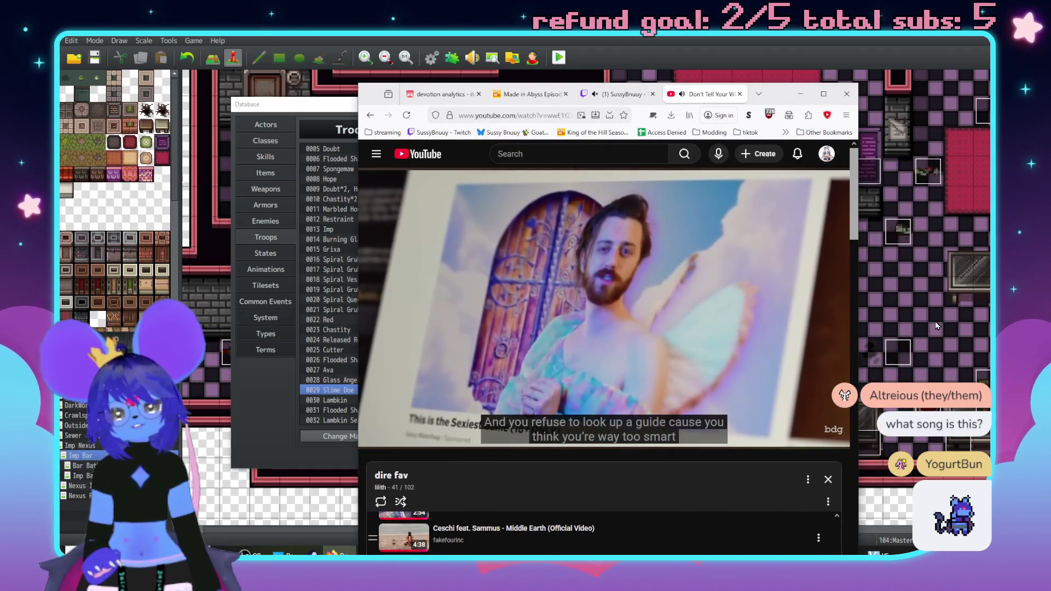
left_click_drag(787, 97, 1050, 120)
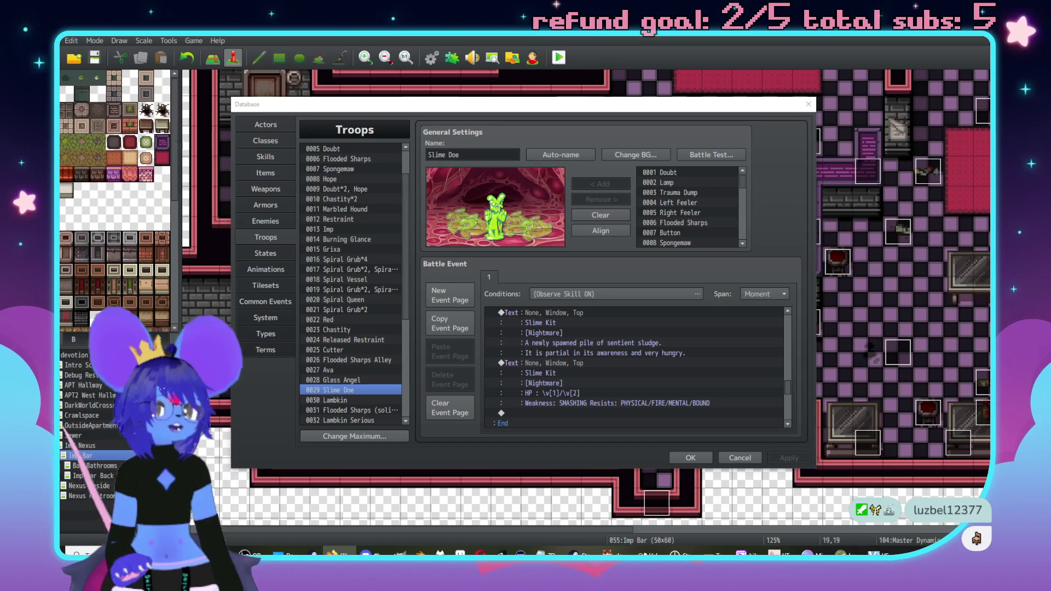
Select troop 0033 Master Boss Fight in the Troops list
left_click(562, 333)
scroll(326, 345, "down", 3)
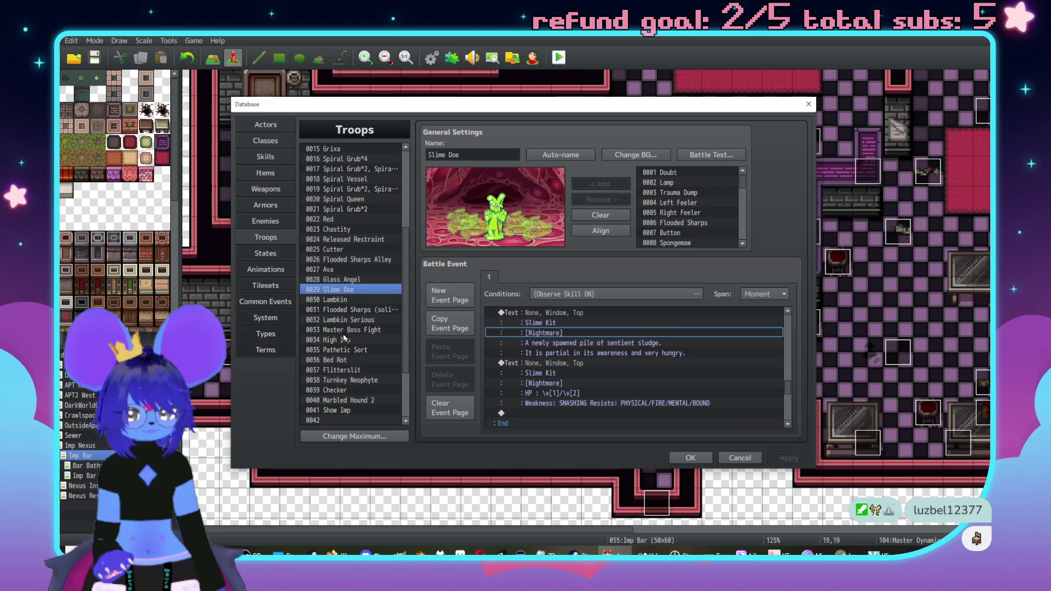
left_click(344, 330)
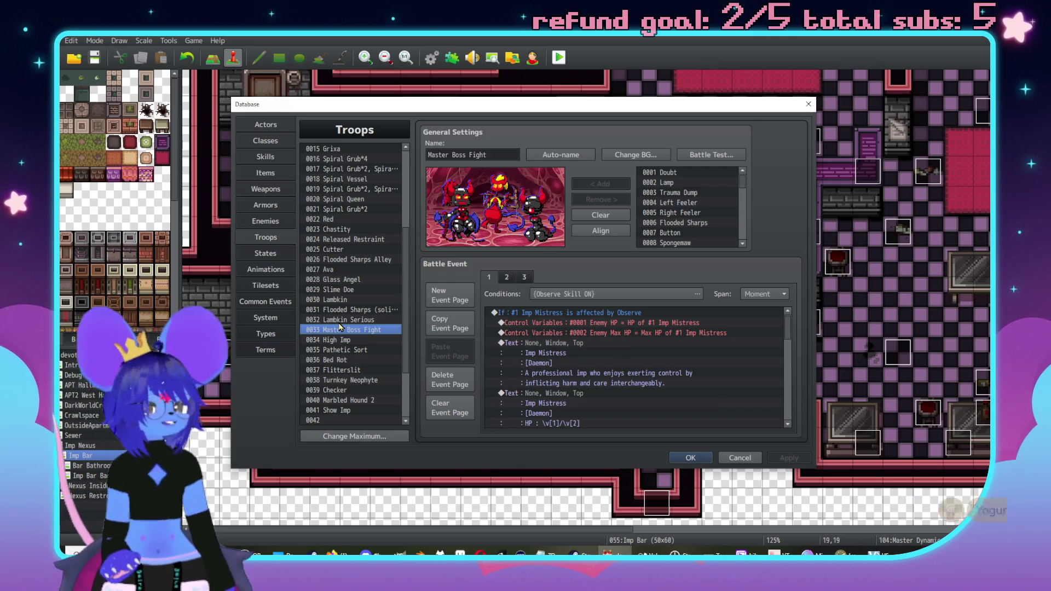
left_click(289, 552)
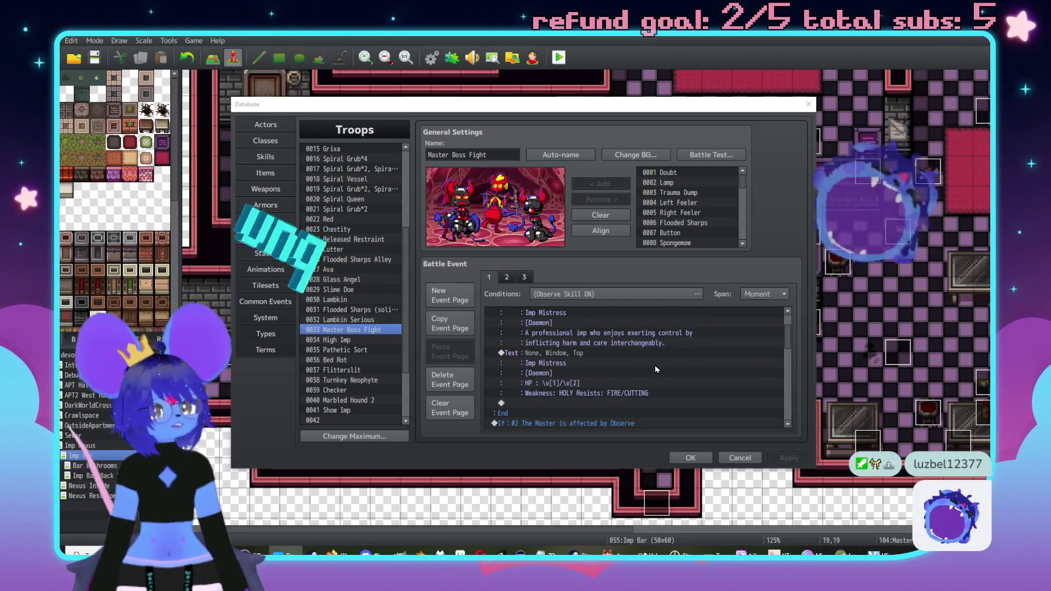
Add a fourth battle event page with a Turn 1 + 1*X condition
left_click(508, 278)
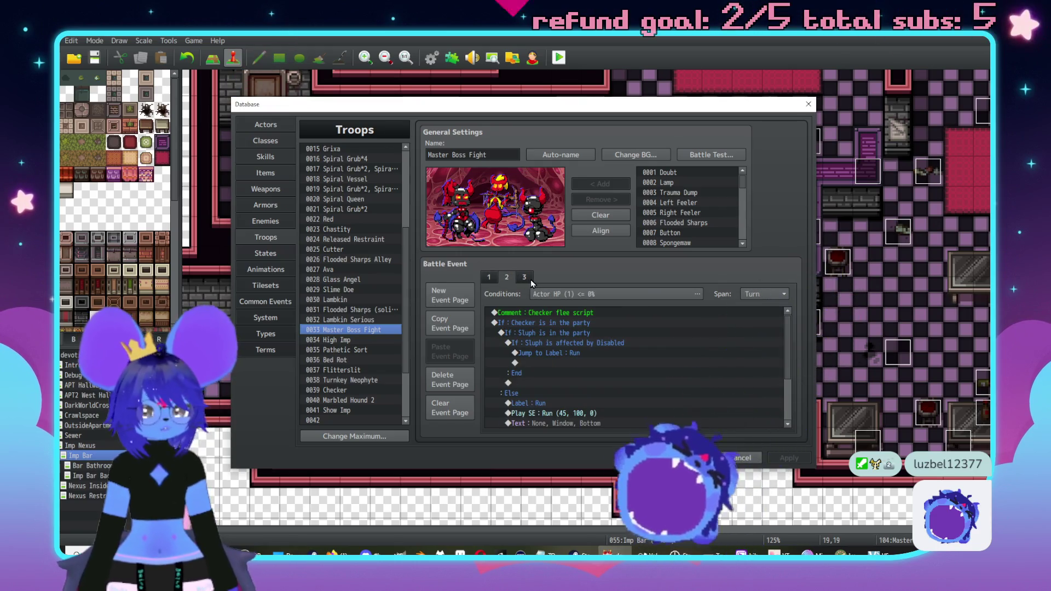
left_click(528, 279)
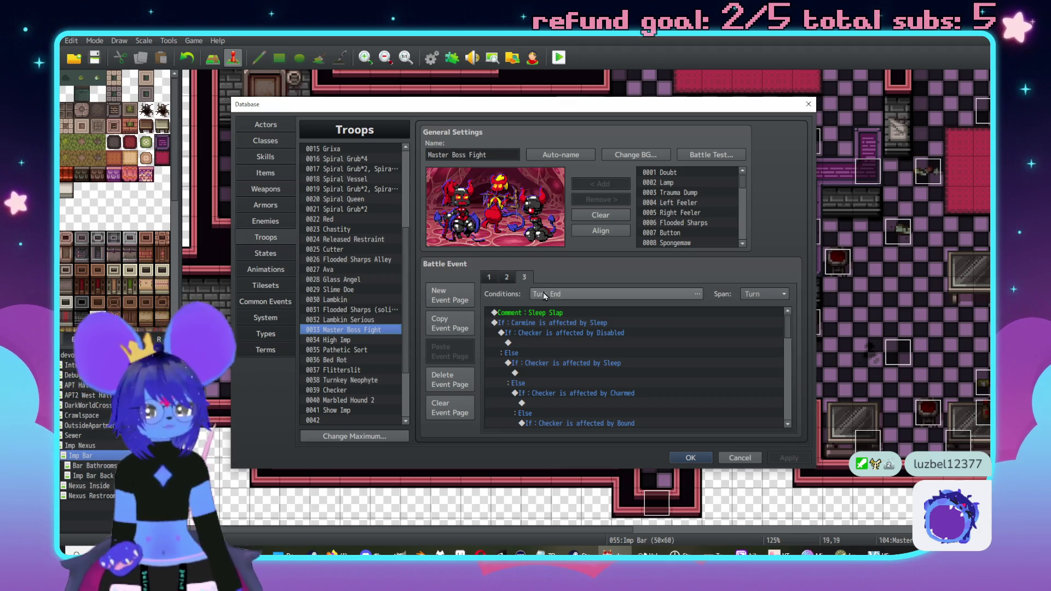
left_click(448, 296)
left_click(554, 298)
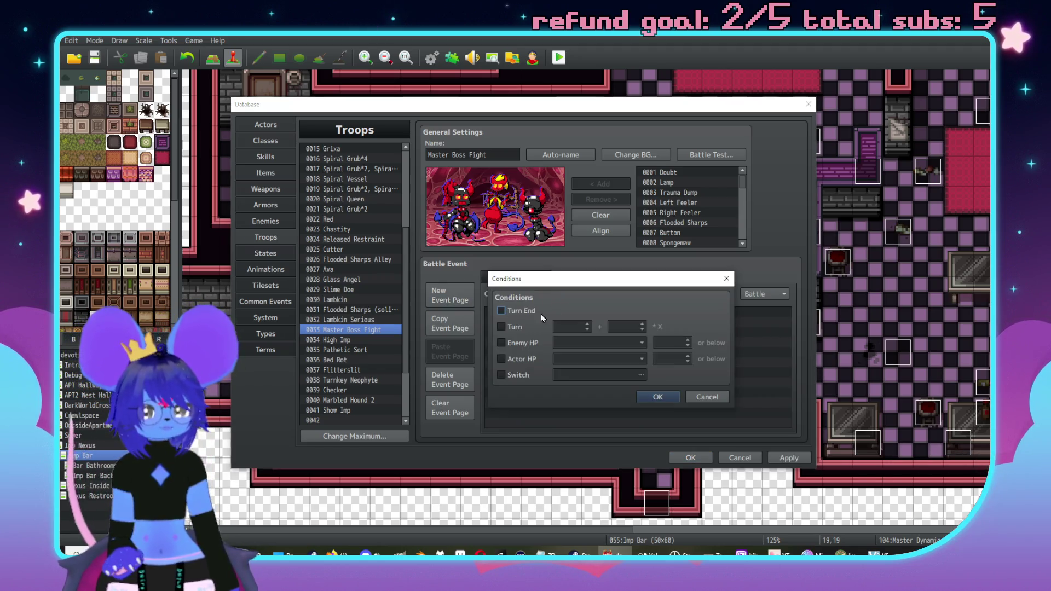
left_click(515, 328)
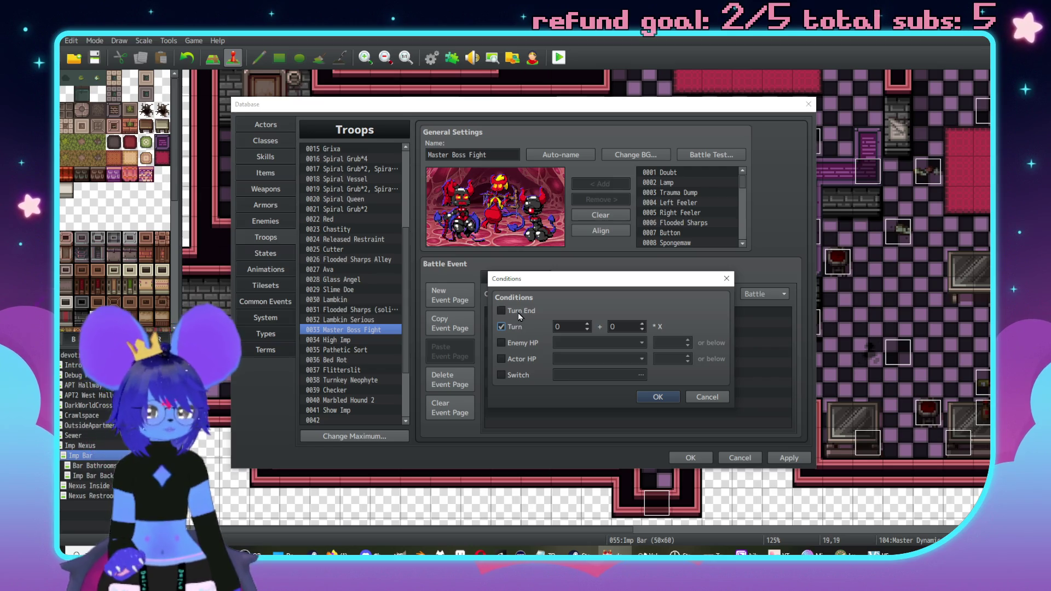
double_click(621, 325)
type("1")
key("shift+Tab")
type("1")
left_click(656, 398)
Begin adding the new page's first command and move the Event Commands window aside
double_click(563, 316)
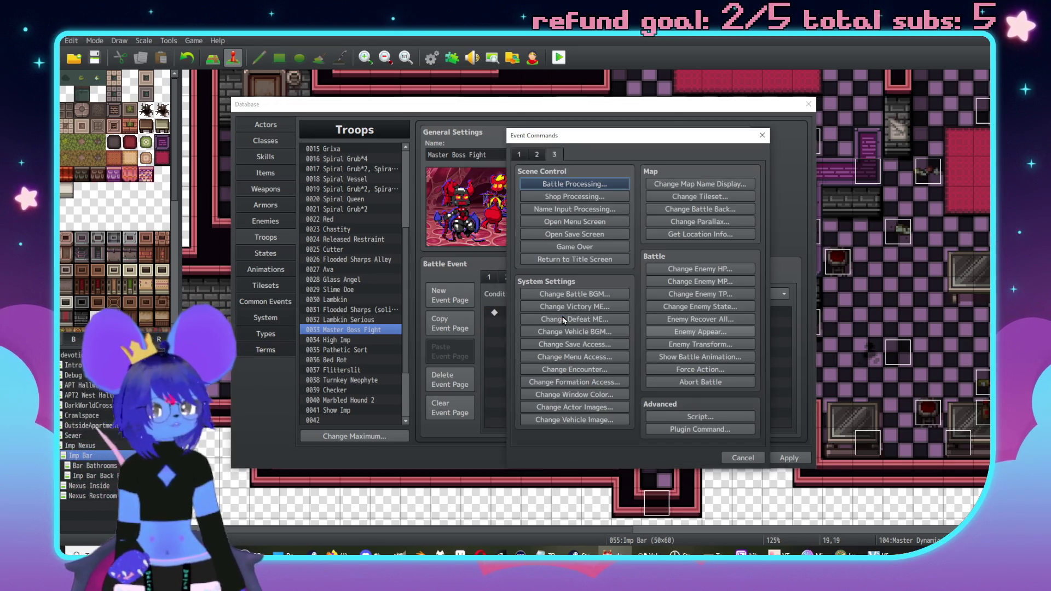
mouse_move(631, 139)
left_mouse_down()
mouse_move(734, 143)
mouse_move(733, 153)
left_mouse_up()
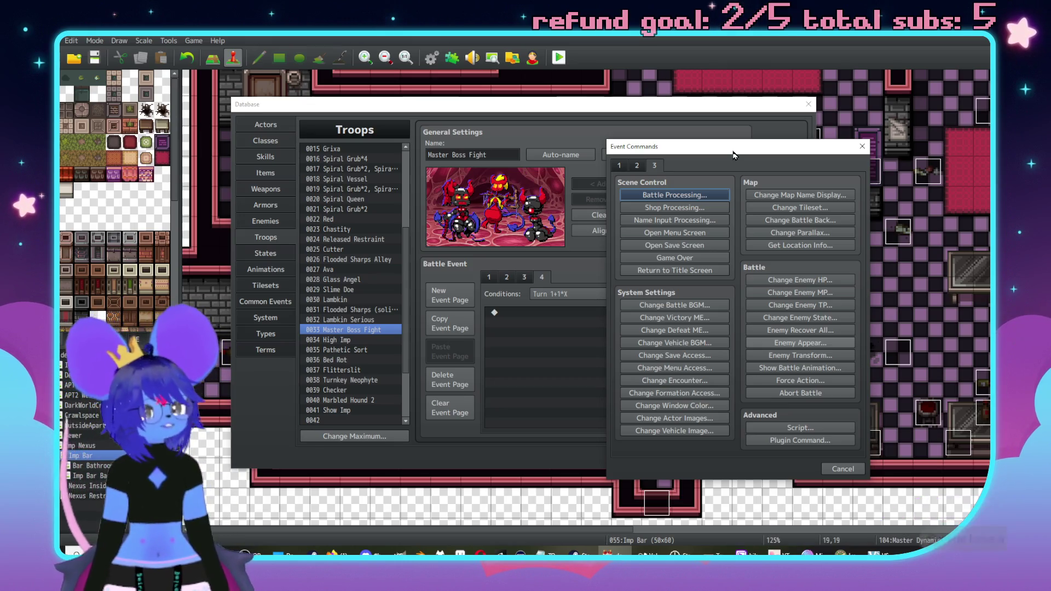
left_click(575, 553)
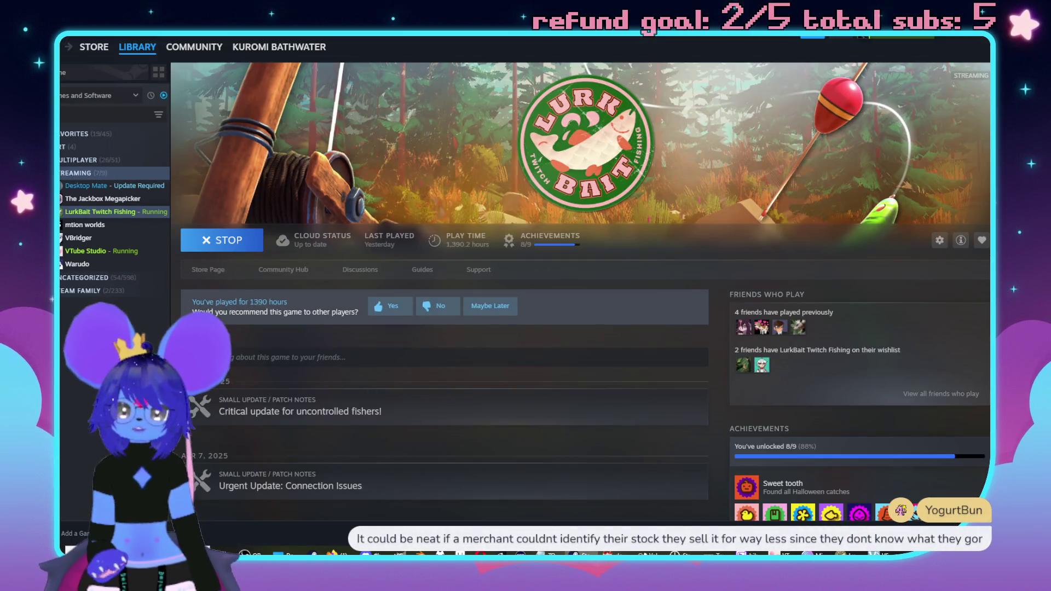
Open Caves of Qud's Workshop and show Your Files > Subscribed Items
left_click(77, 173)
left_click(74, 133)
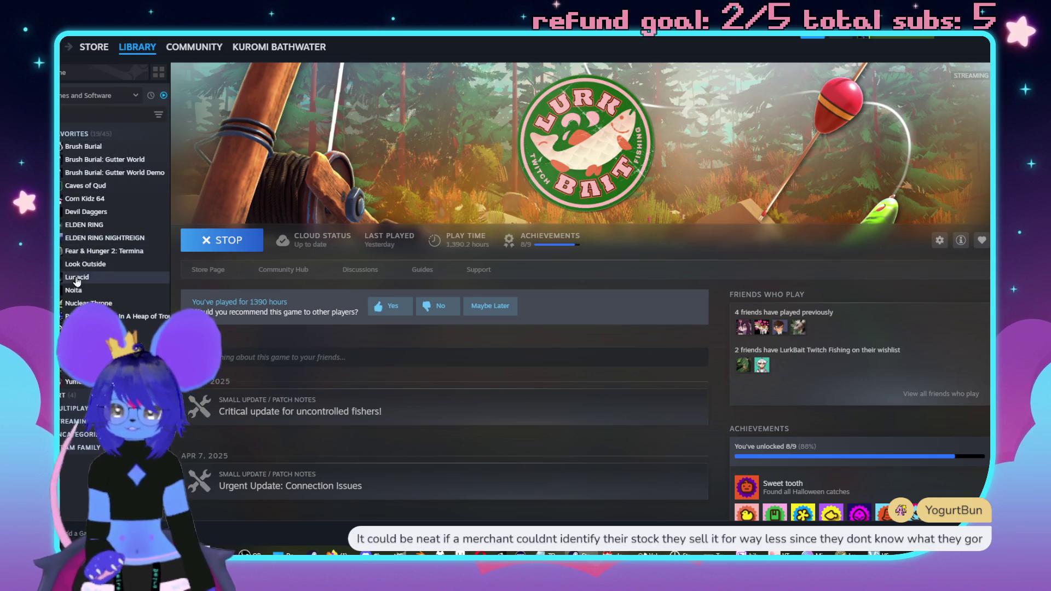
left_click(85, 186)
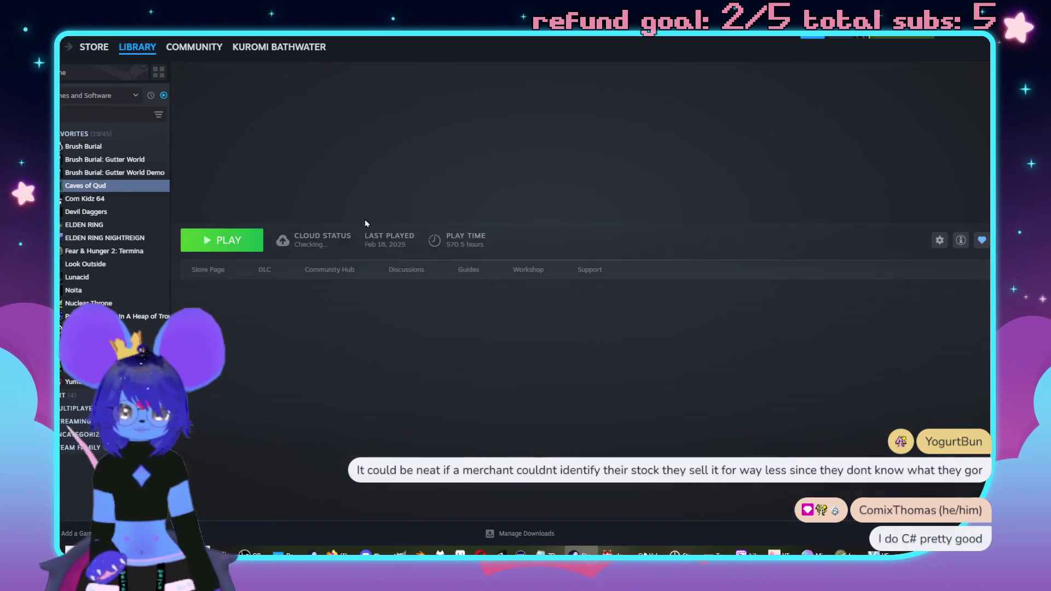
left_click(587, 271)
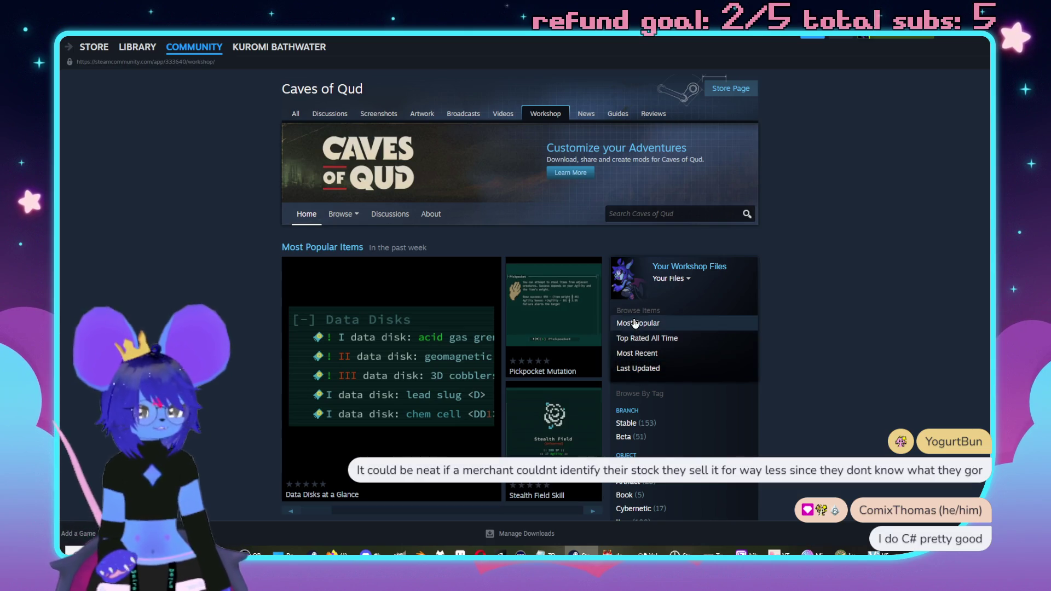
left_click(677, 279)
left_click(685, 321)
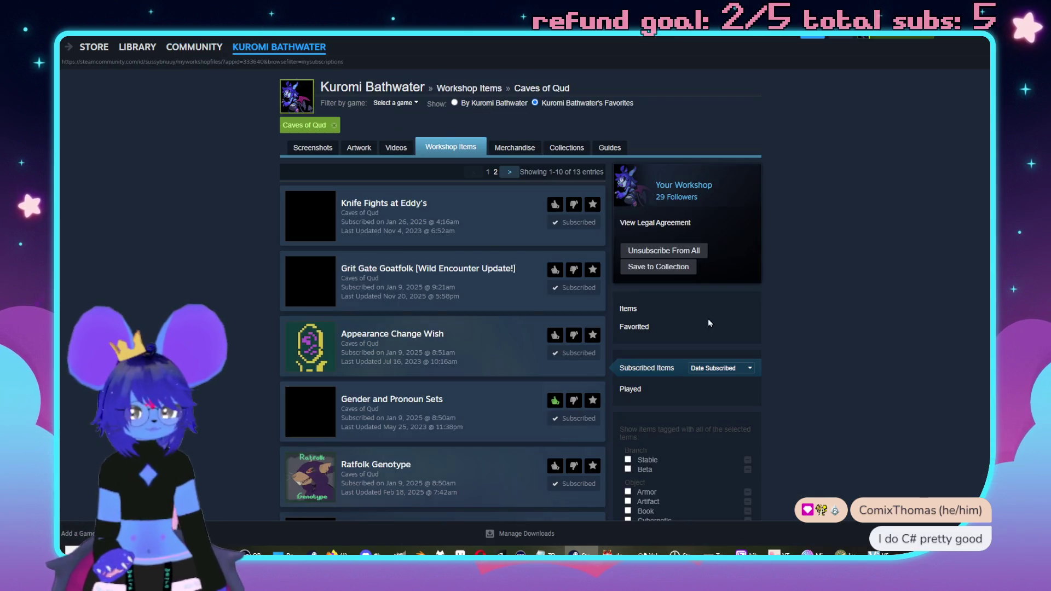
Browse the 13 subscribed mods and go to the second page of the list
mouse_move(432, 212)
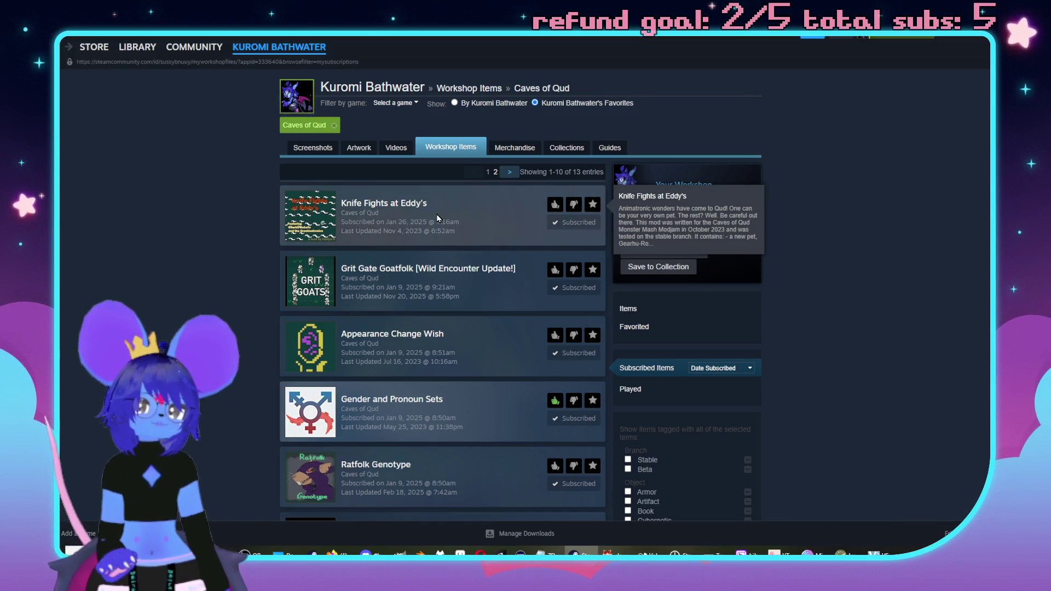
scroll(425, 208, "down", 1)
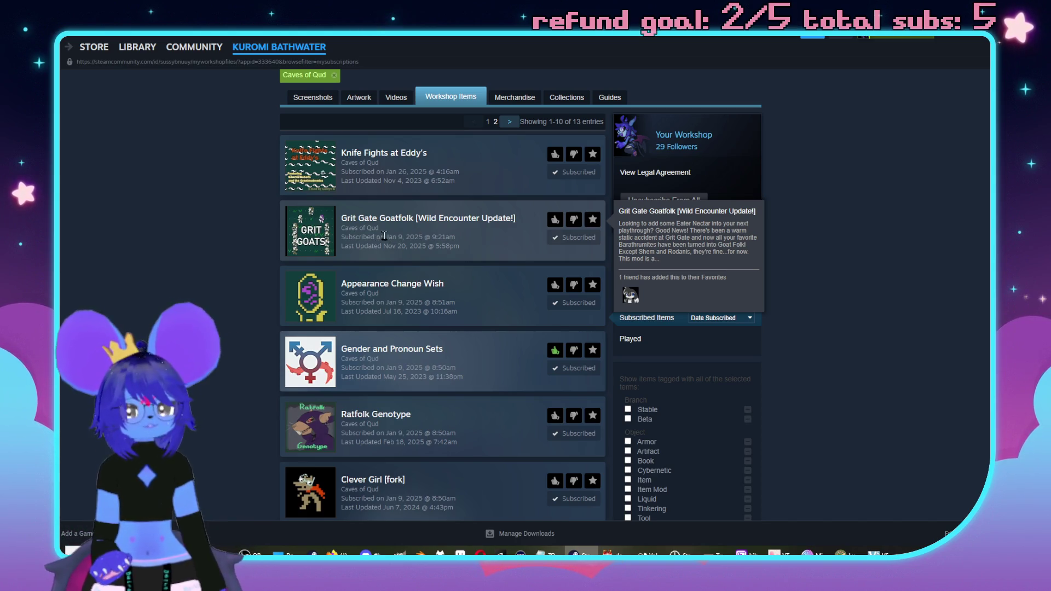
mouse_move(437, 303)
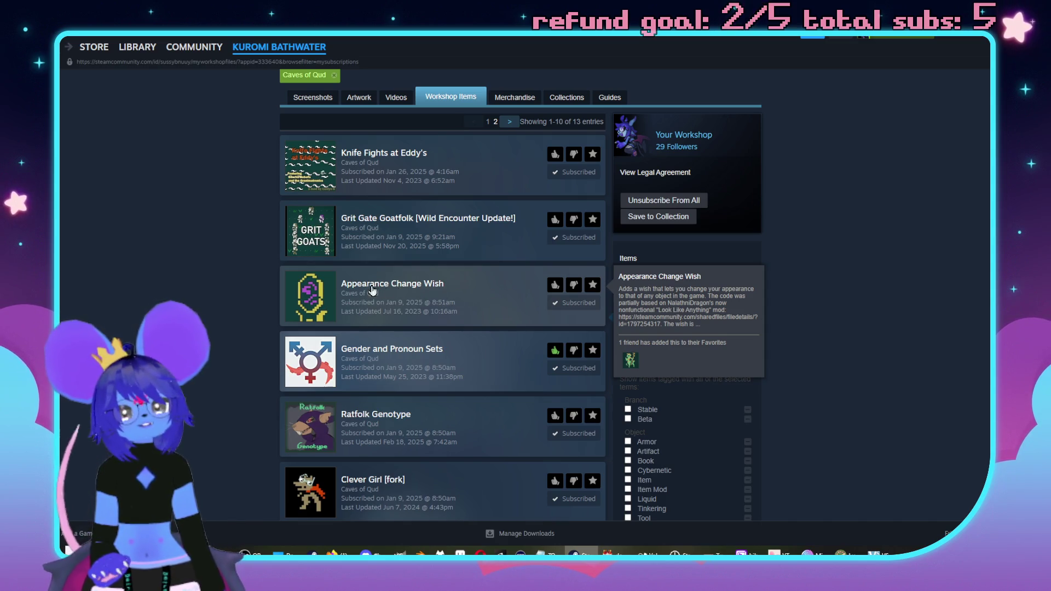
scroll(233, 232, "down", 2)
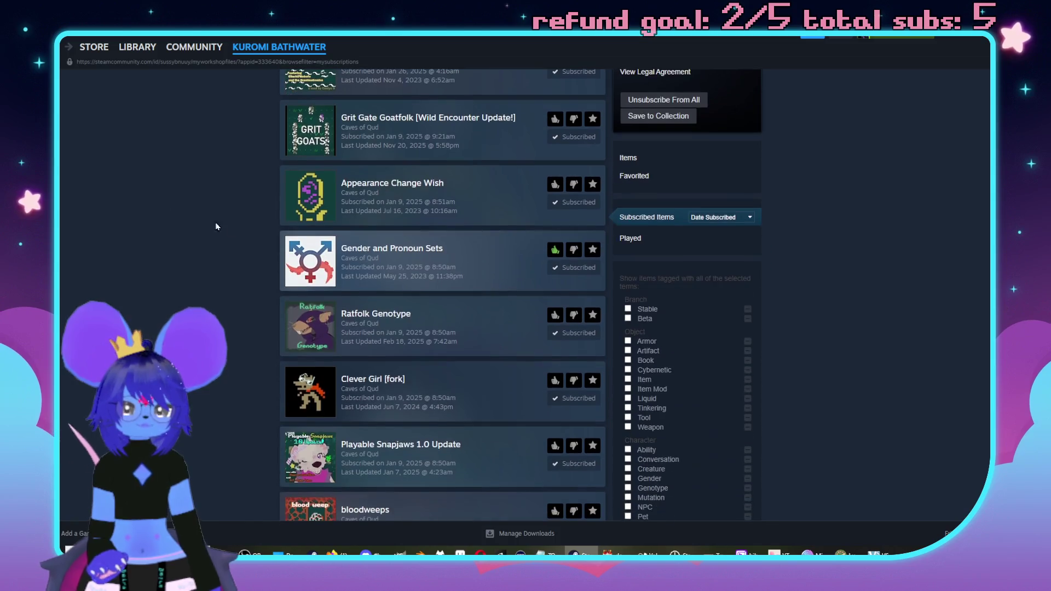
mouse_move(482, 275)
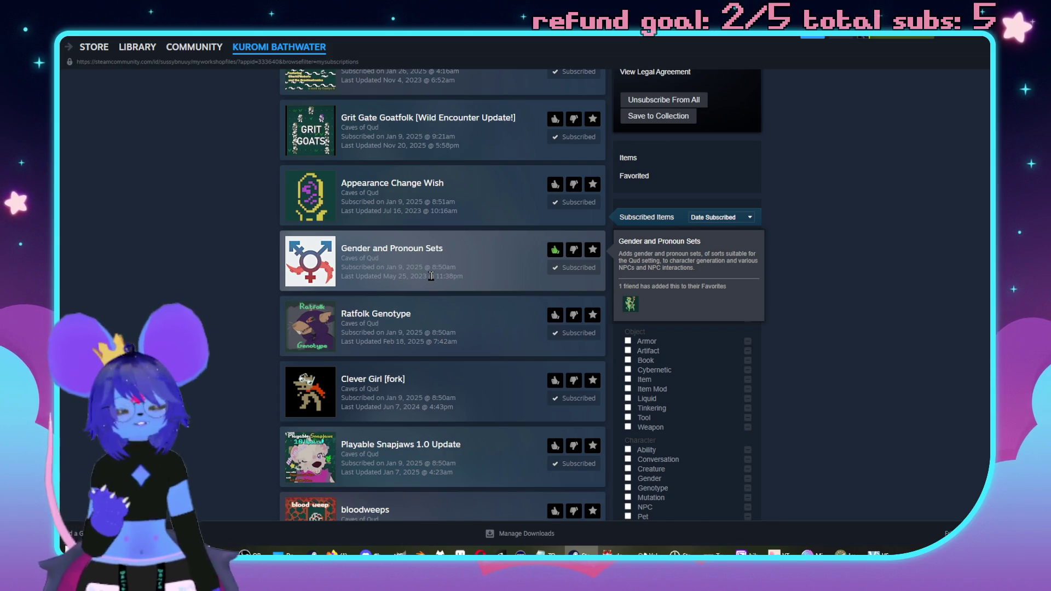
scroll(431, 276, "down", 2)
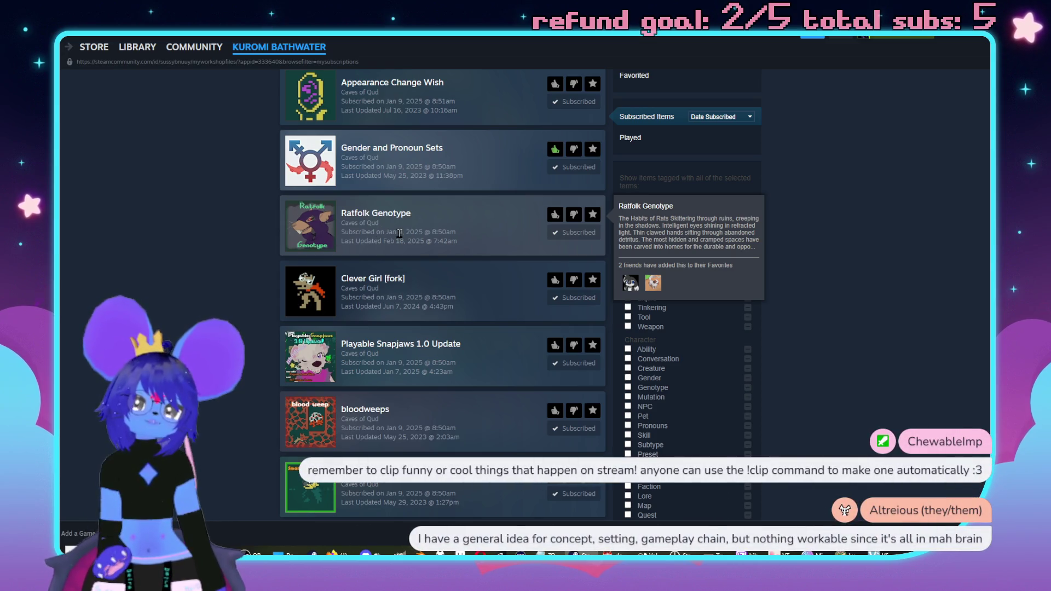
scroll(394, 274, "down", 1)
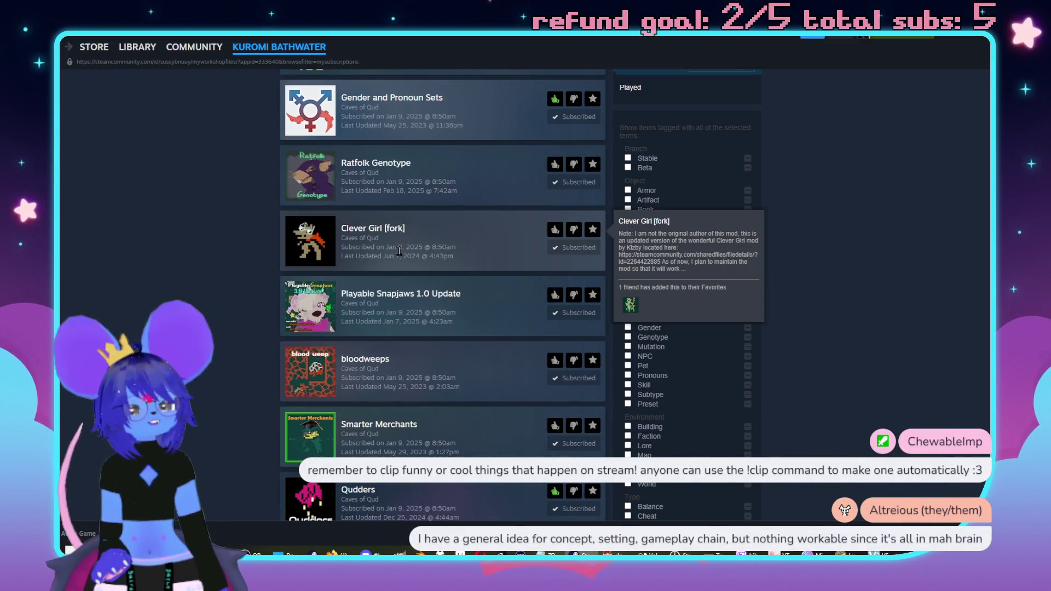
scroll(341, 239, "down", 1)
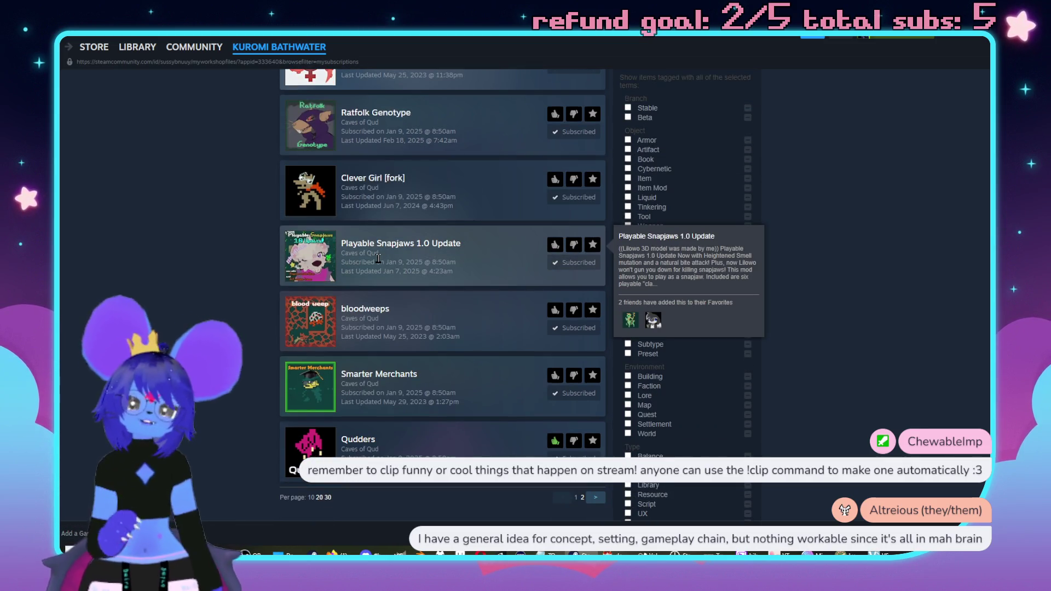
scroll(377, 258, "down", 1)
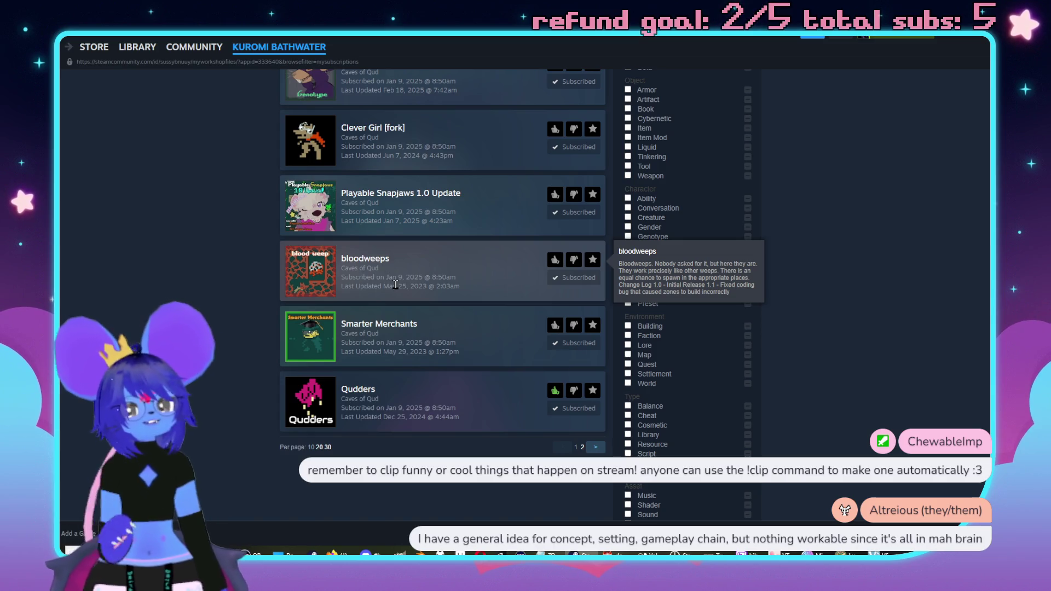
scroll(395, 285, "down", 2)
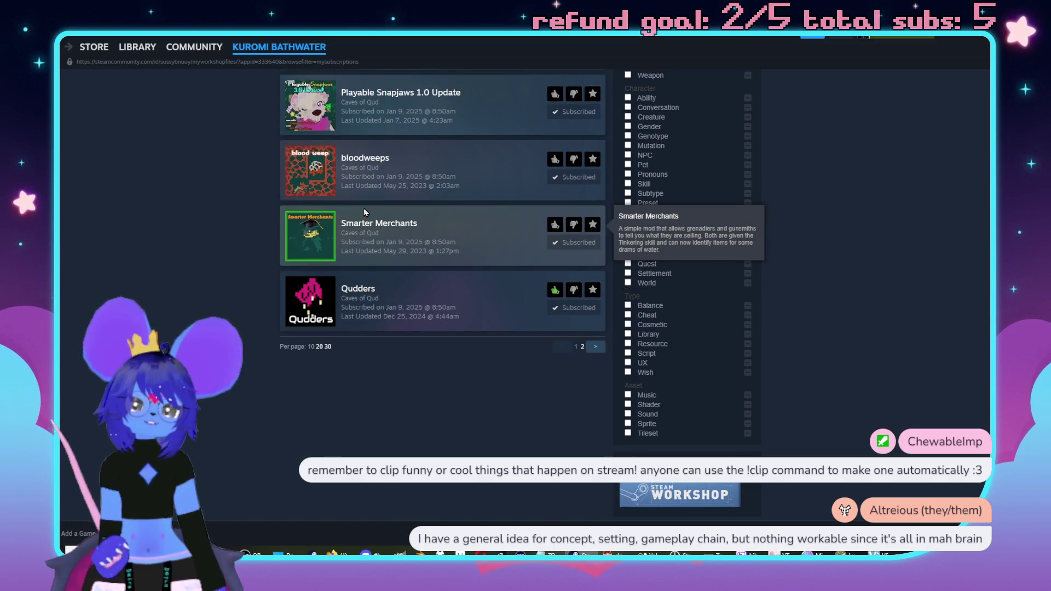
mouse_move(369, 327)
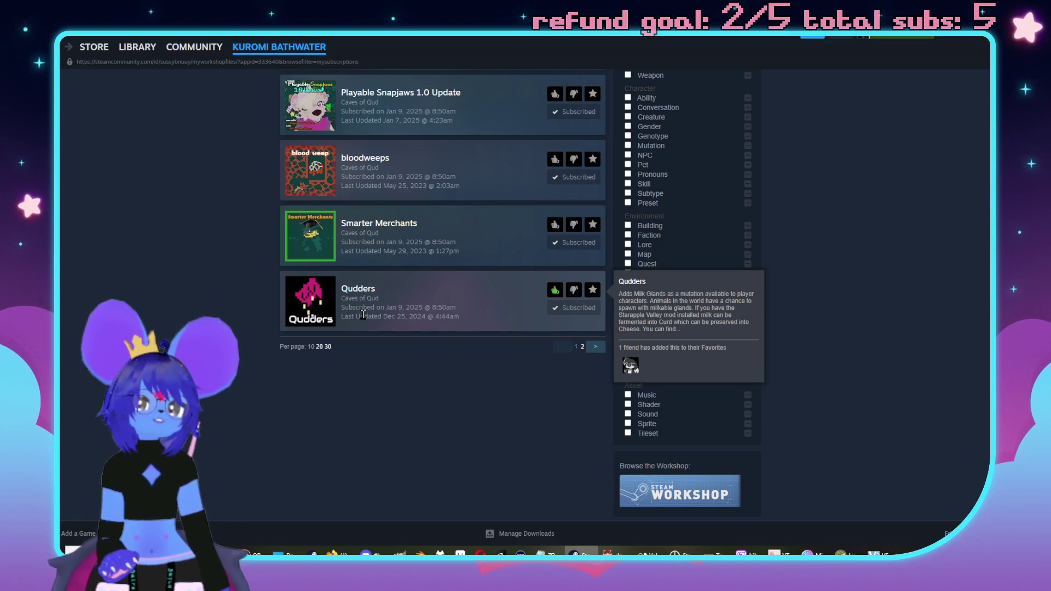
scroll(363, 315, "up", 3)
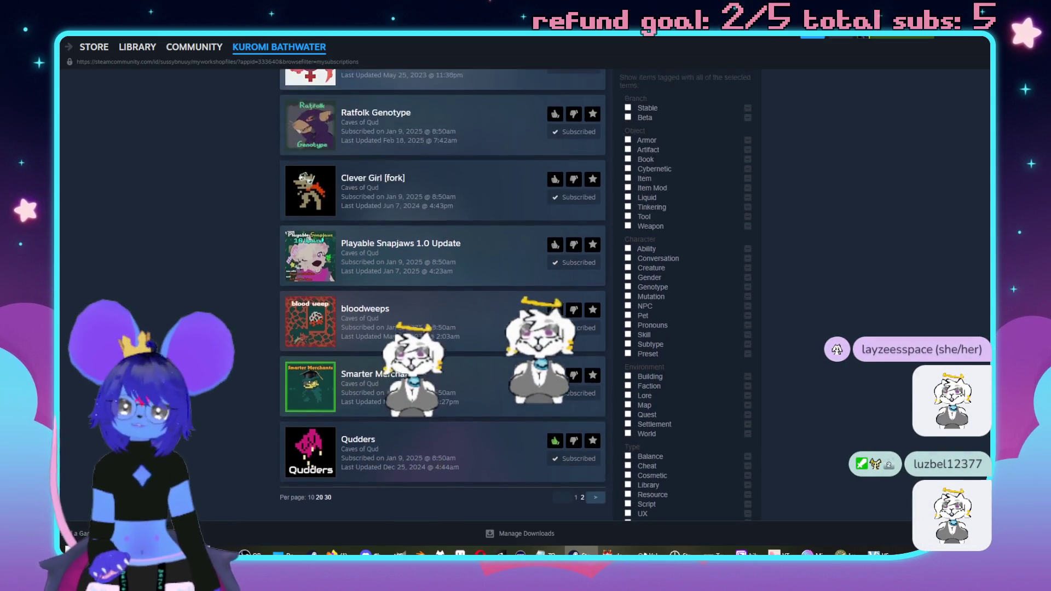
scroll(443, 296, "up", 6)
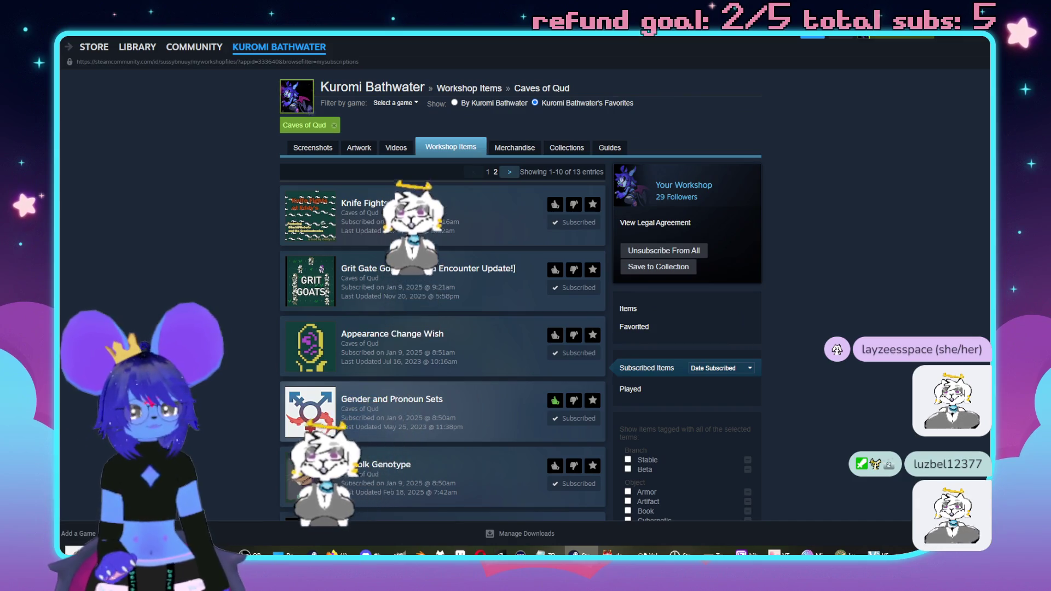
left_click(512, 173)
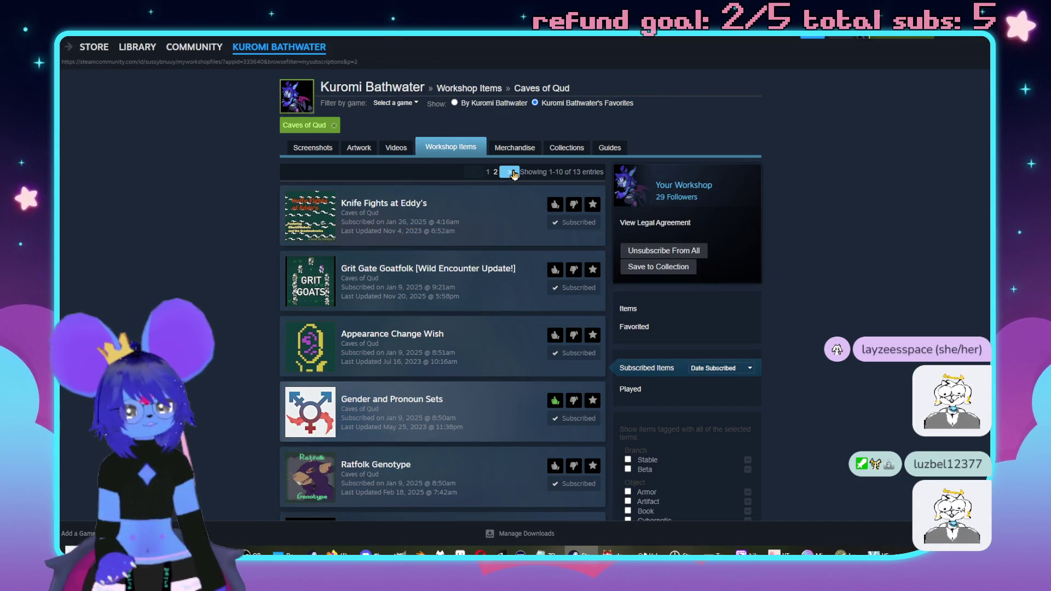
mouse_move(390, 188)
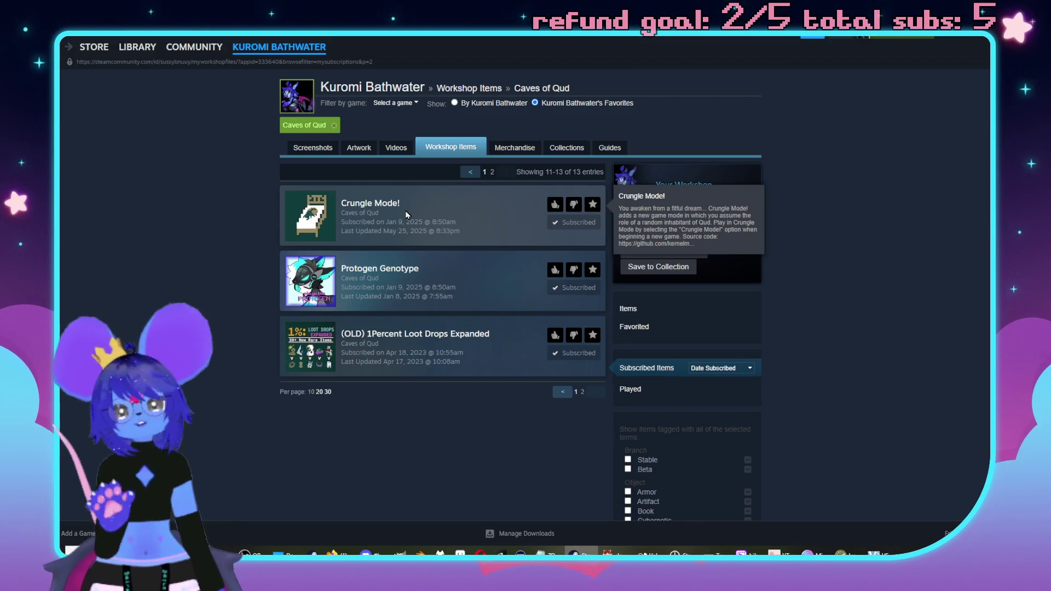
scroll(404, 219, "down", 1)
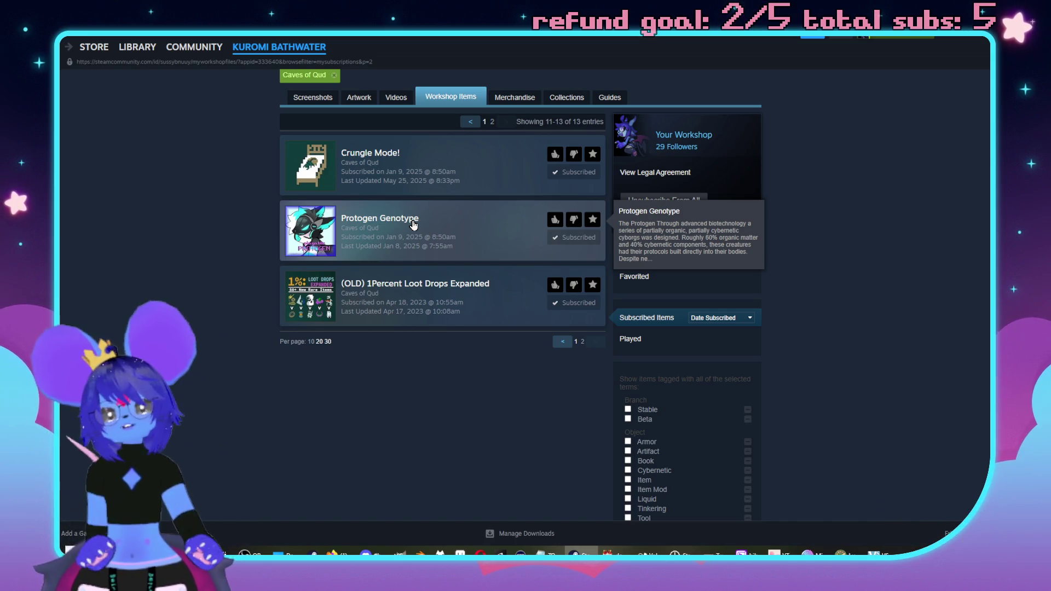
scroll(464, 219, "down", 1)
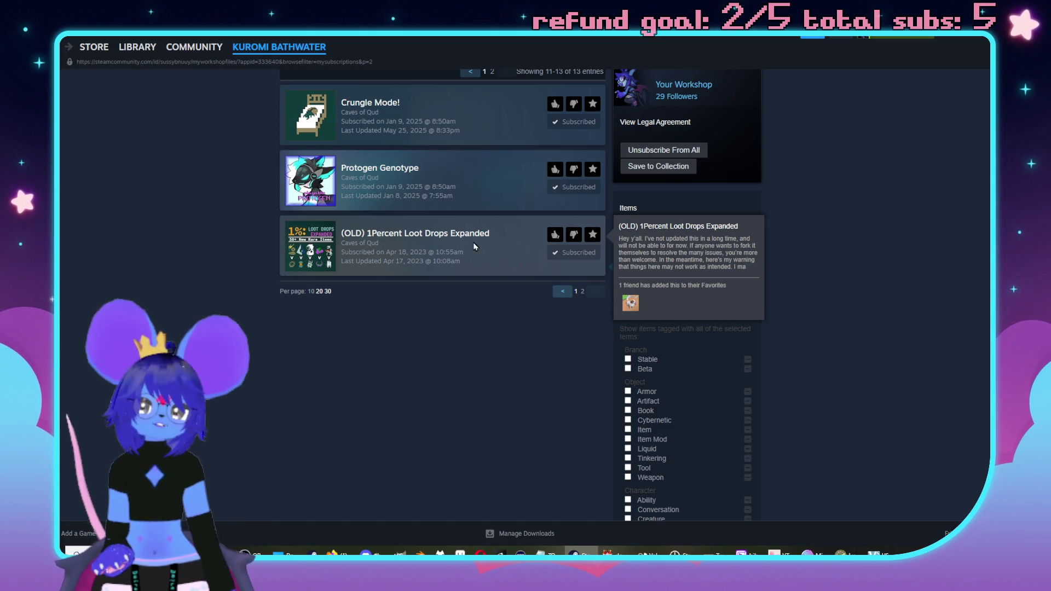
left_click(562, 291)
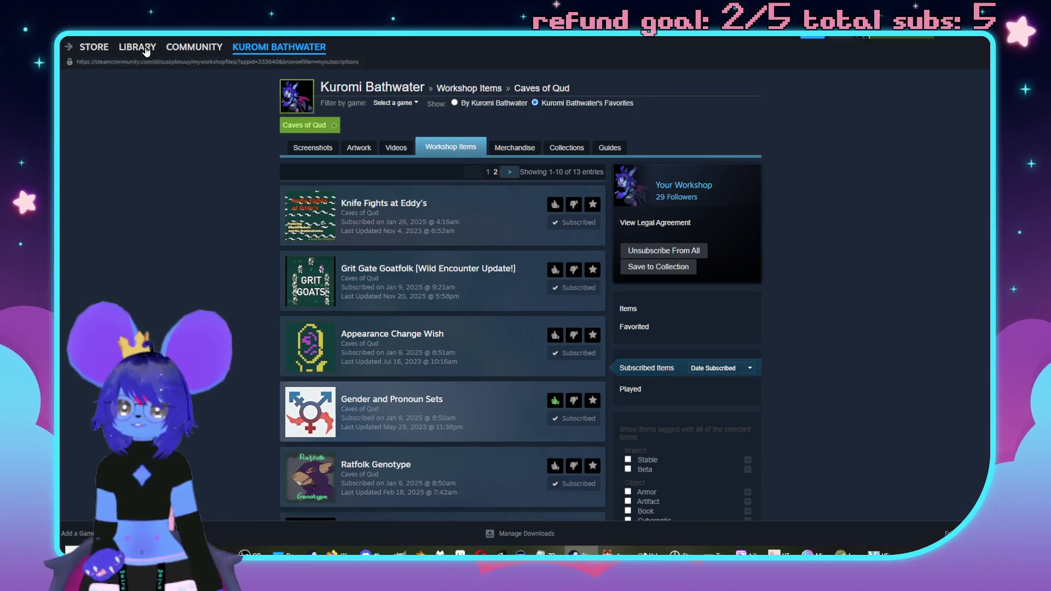
Return to the Library and select Nuclear Throne under Favorites
left_click(145, 49)
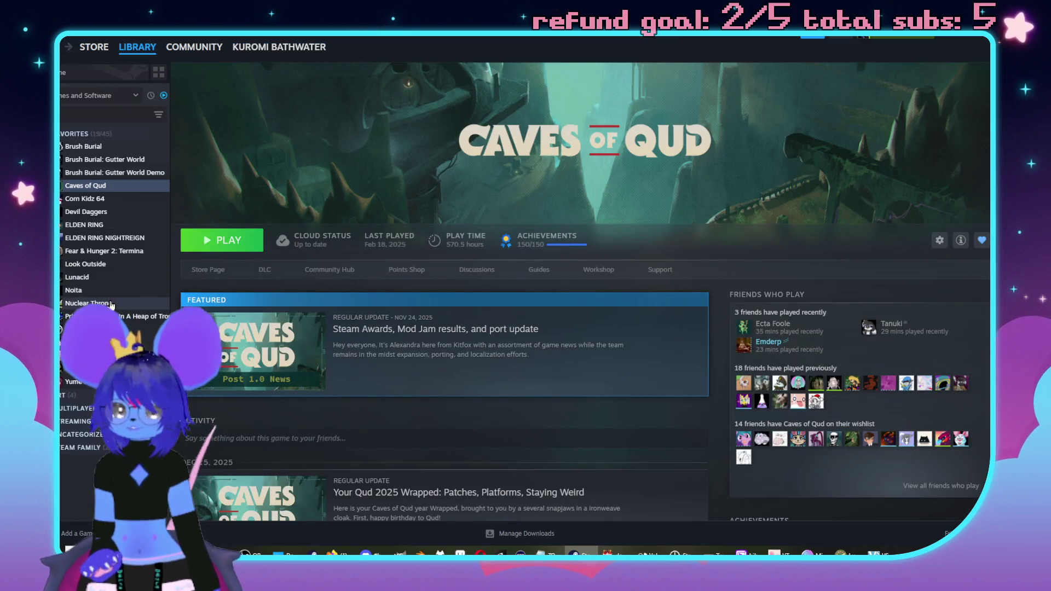
left_click(111, 304)
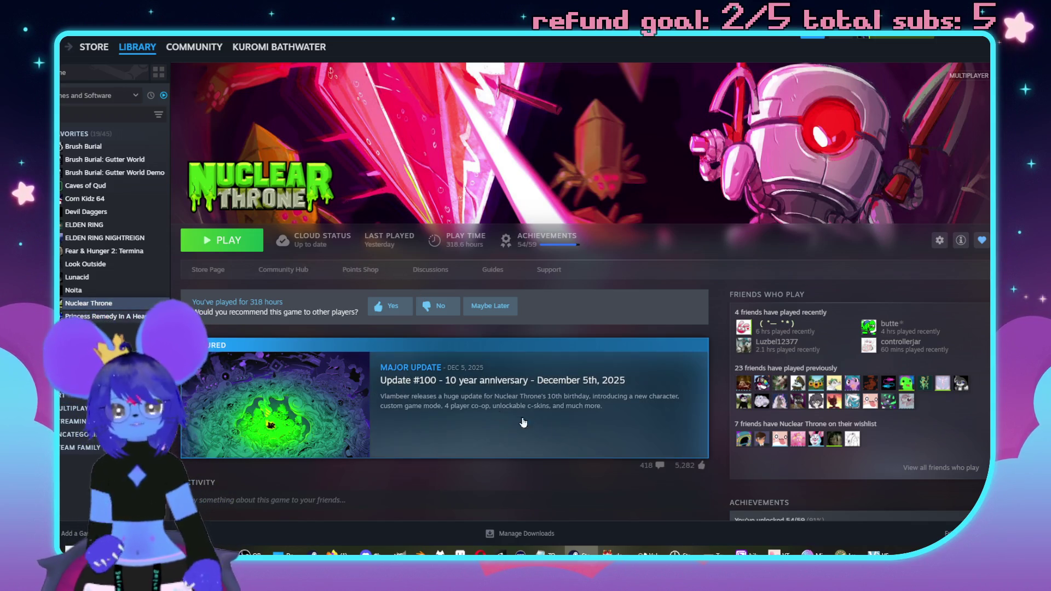
Switch back to RPG Maker MZ and show page 2 of the Event Commands
key("alt+Tab")
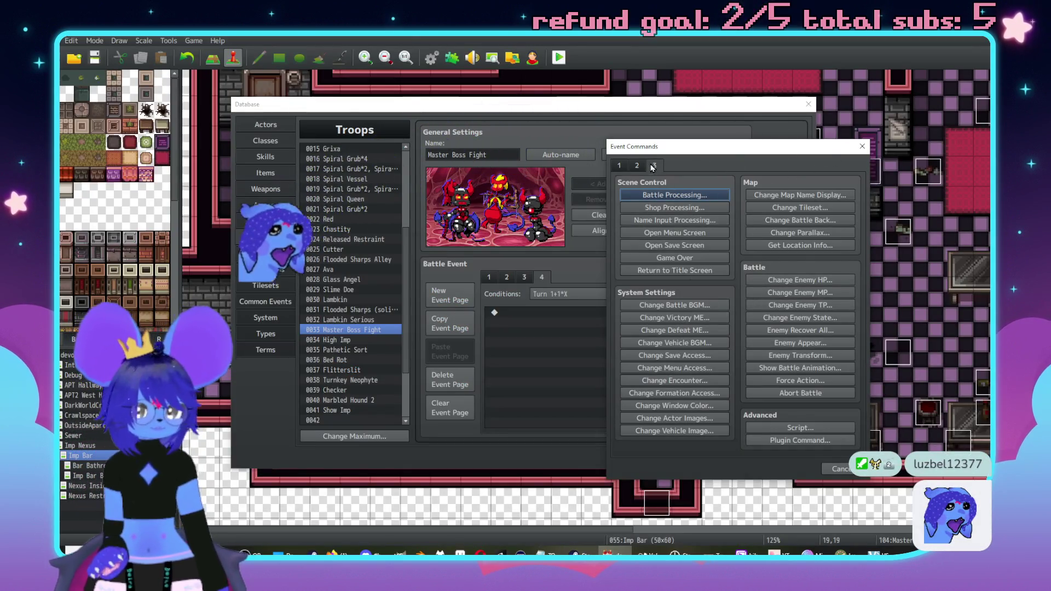
left_click(637, 165)
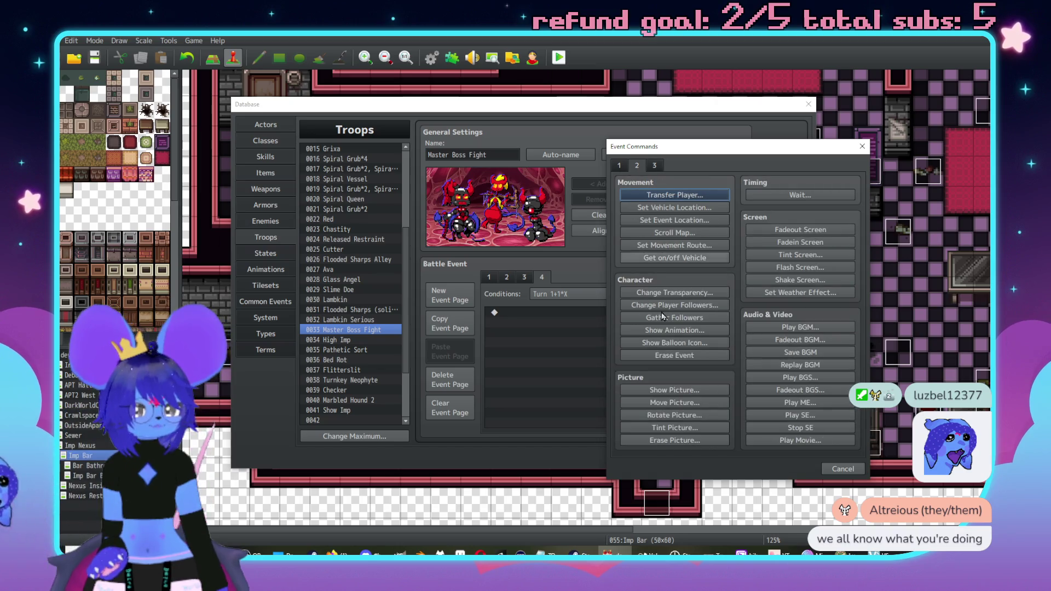
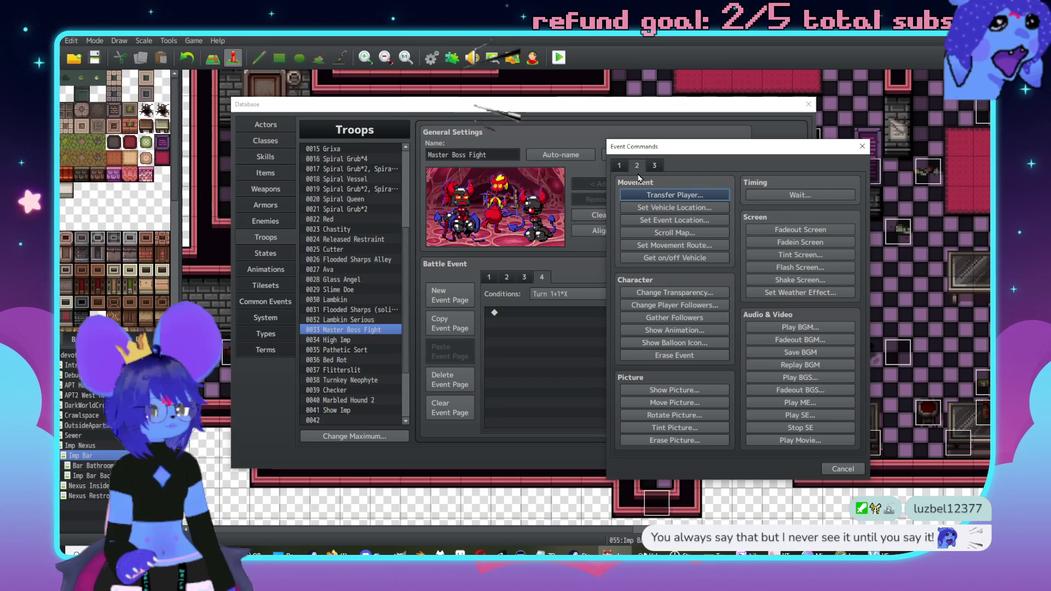
In a new Control Variables command, name variable 0069 'MasterFightTurn'
left_click(619, 165)
left_click(675, 291)
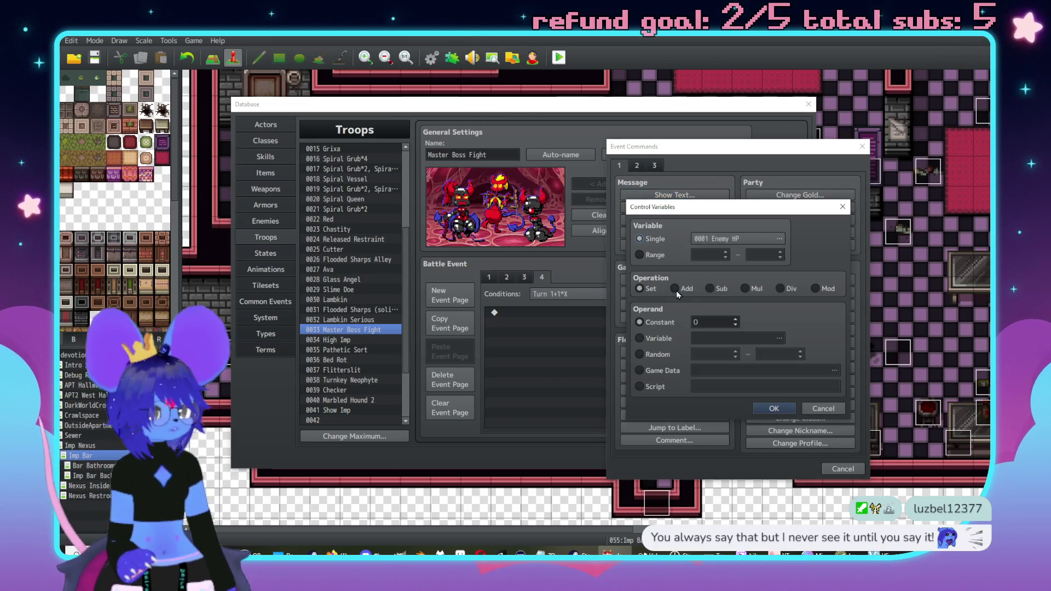
left_click(738, 240)
left_click(700, 231)
left_click(700, 241)
left_click(703, 251)
left_click(778, 411)
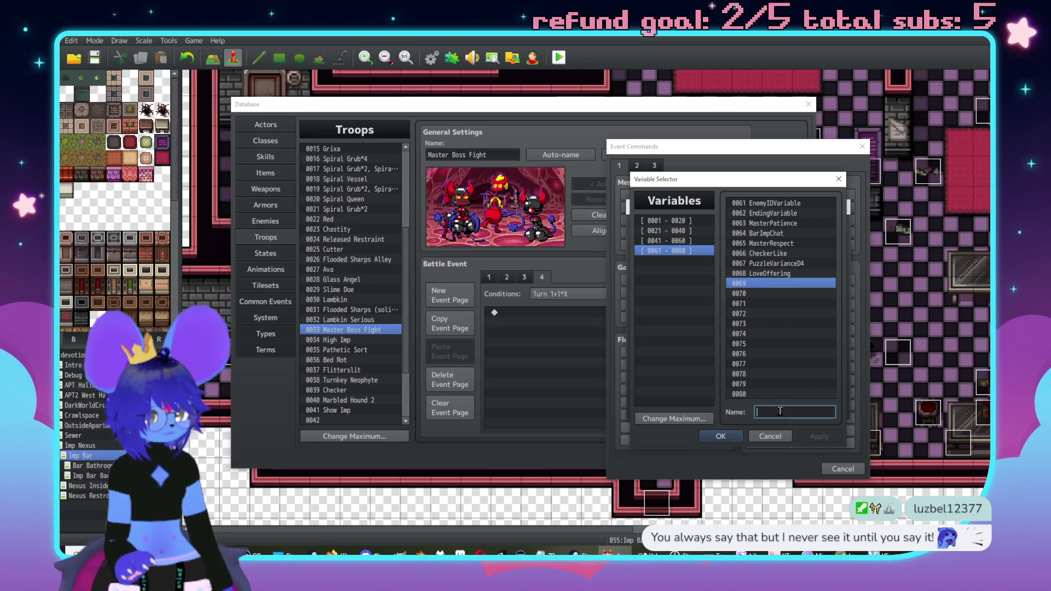
type("Master fi")
type("ght turn")
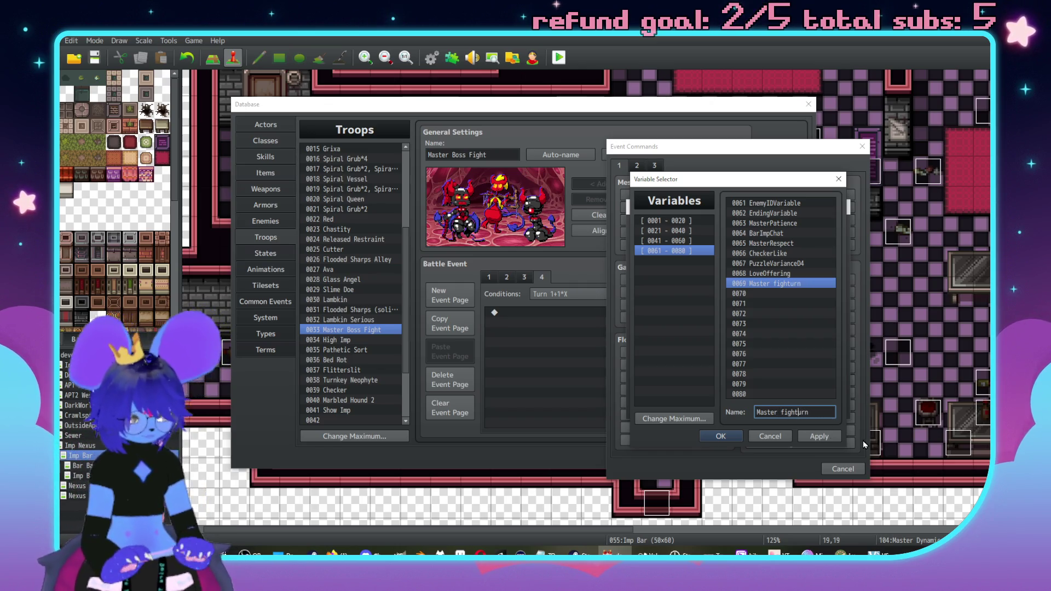
key("BackSpace")
key("BackSpace")
type("F")
left_click(820, 436)
Make the command add constant 1 to MasterFightTurn, and set the page span to Turn
left_click(721, 436)
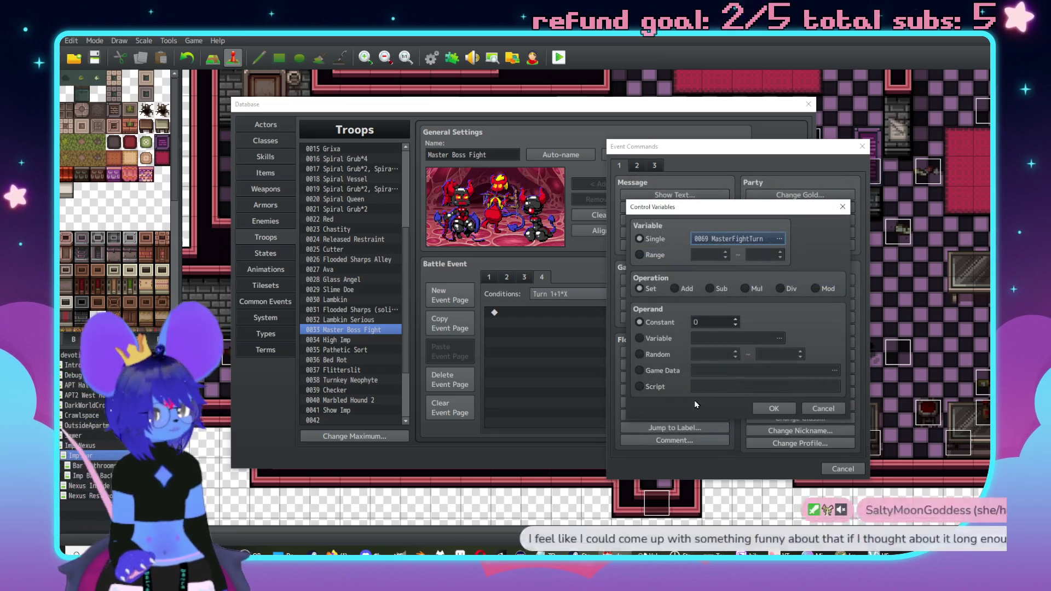
double_click(724, 326)
left_click(781, 410)
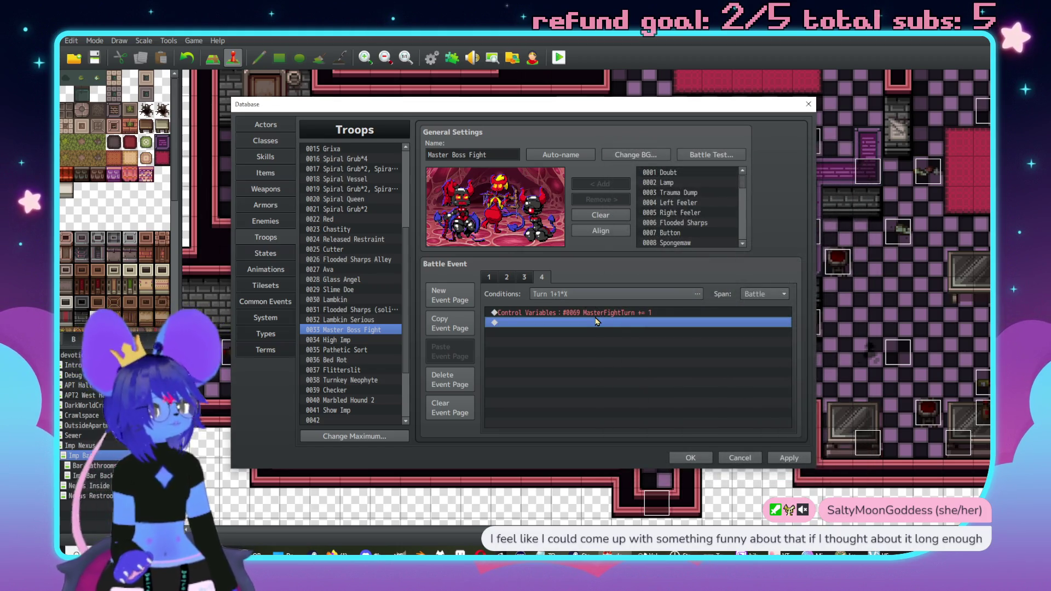
left_click(743, 299)
left_click(756, 314)
Add Turn End to page 4's trigger conditions
left_click(637, 295)
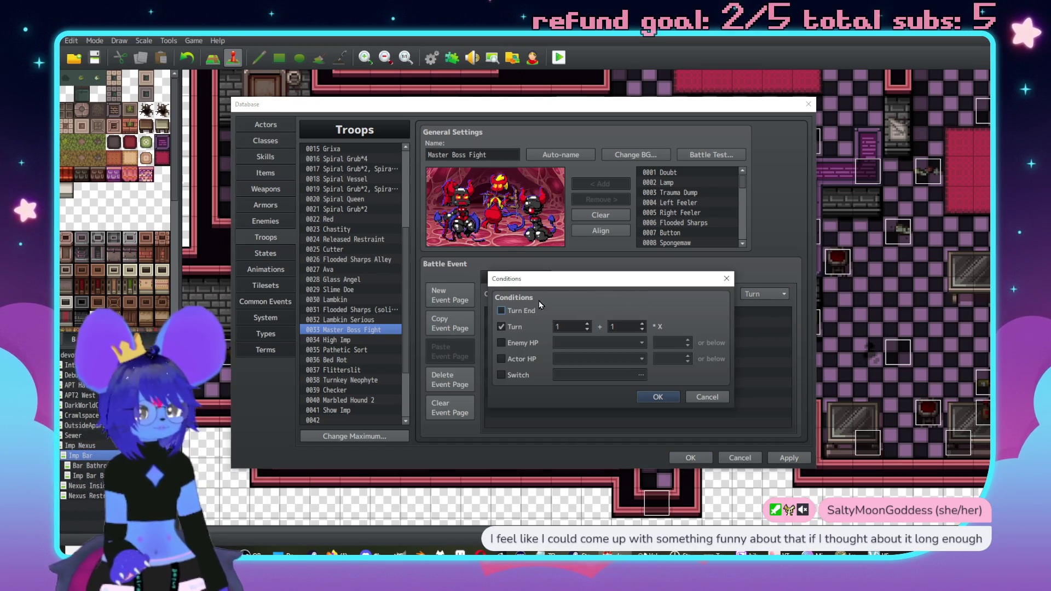
left_click(502, 311)
left_click(657, 397)
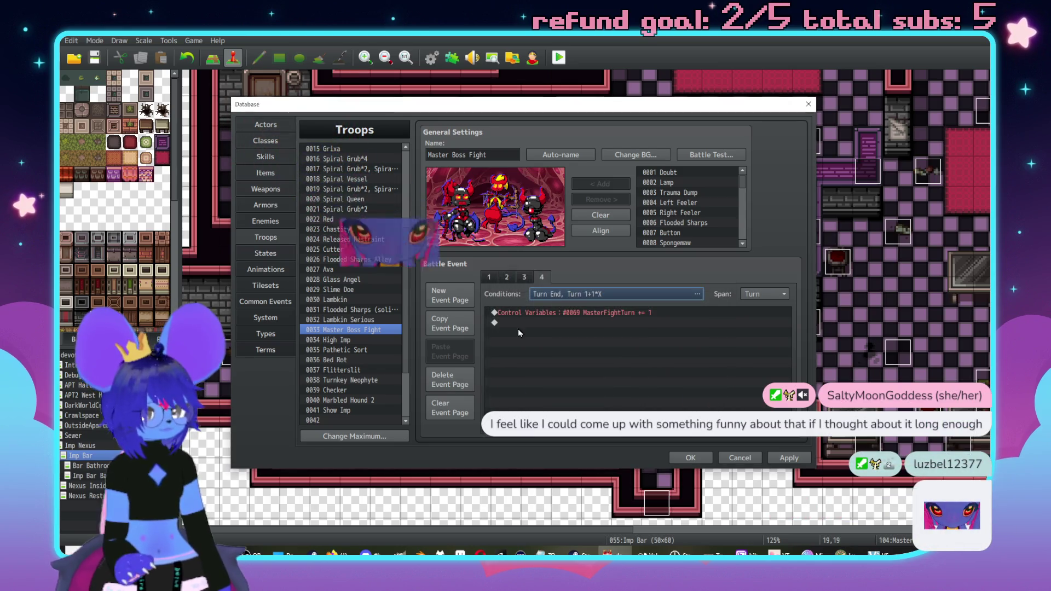
Insert a conditional branch testing whether variable MasterFightTurn equals constant 0
double_click(543, 322)
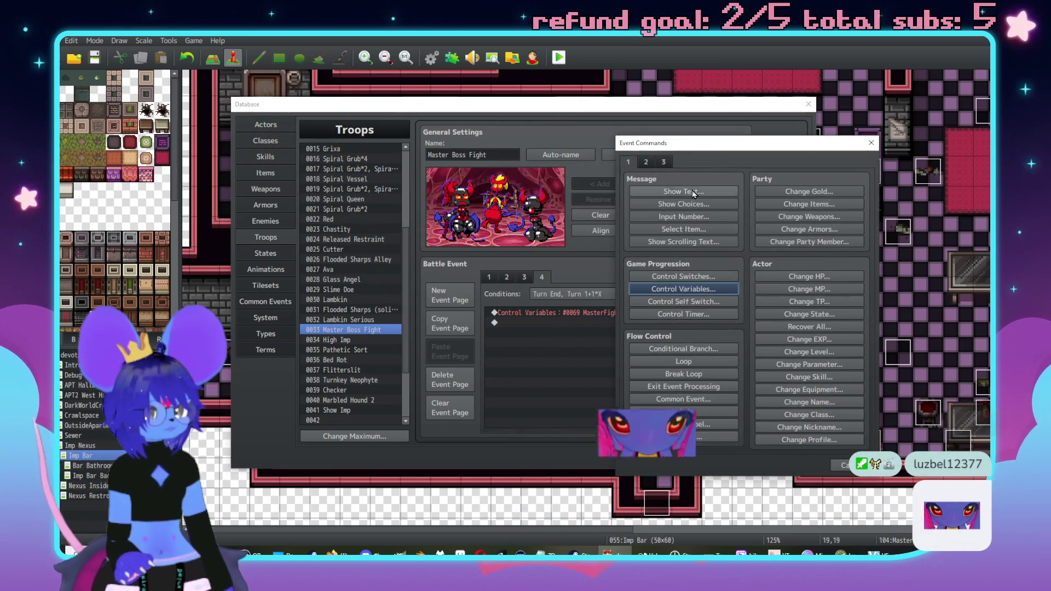
left_click(689, 191)
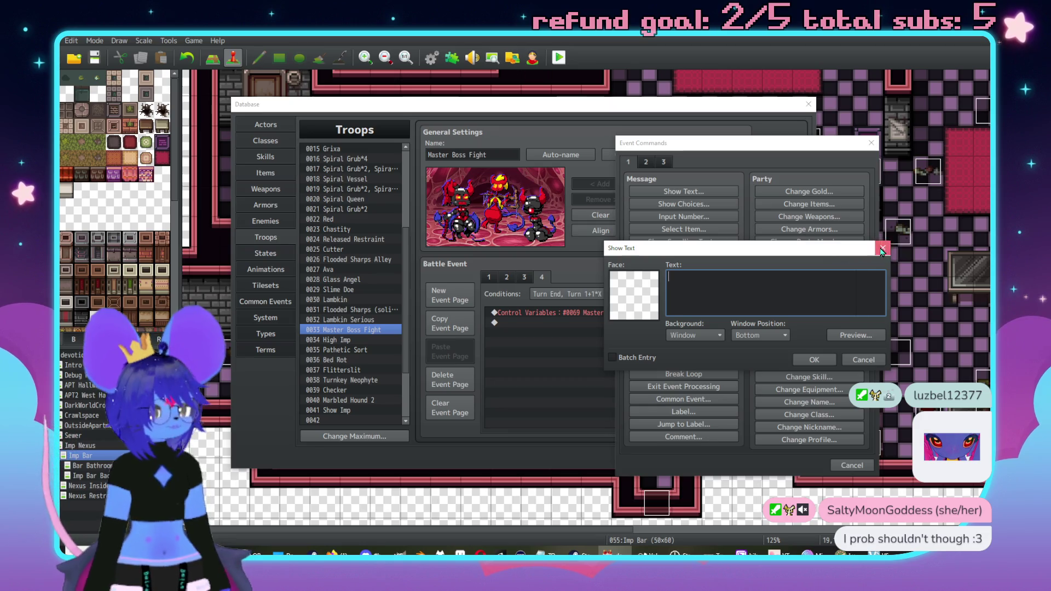
left_click(883, 248)
left_click(682, 353)
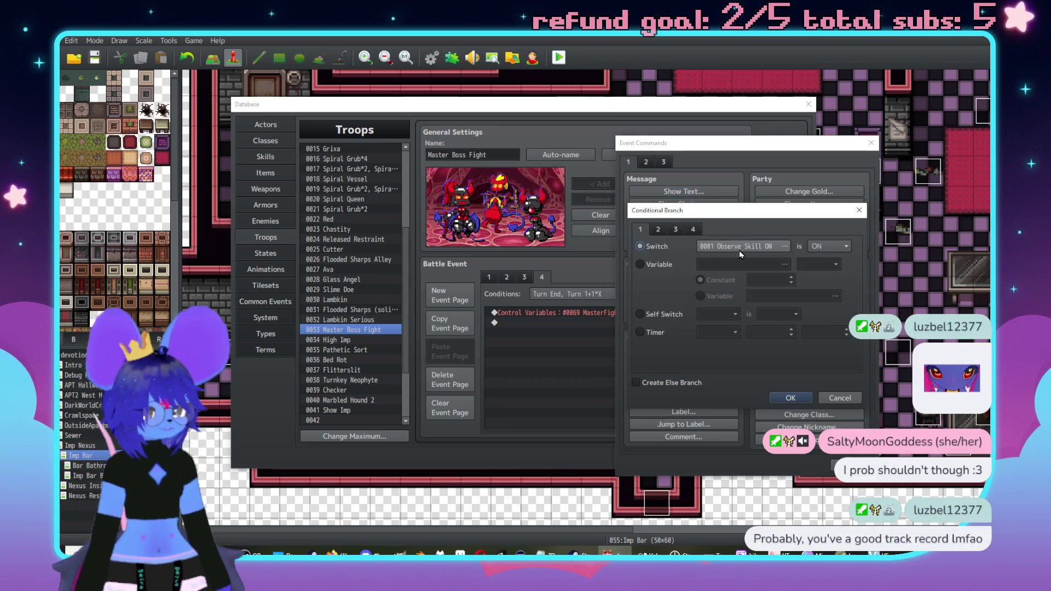
left_click(741, 253)
left_click(847, 175)
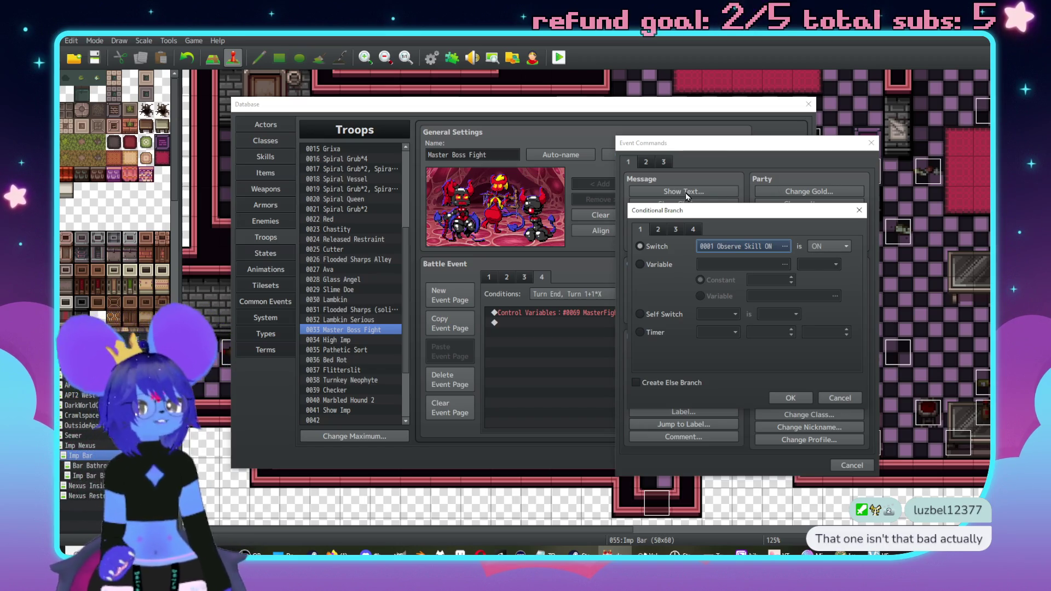
left_click(665, 266)
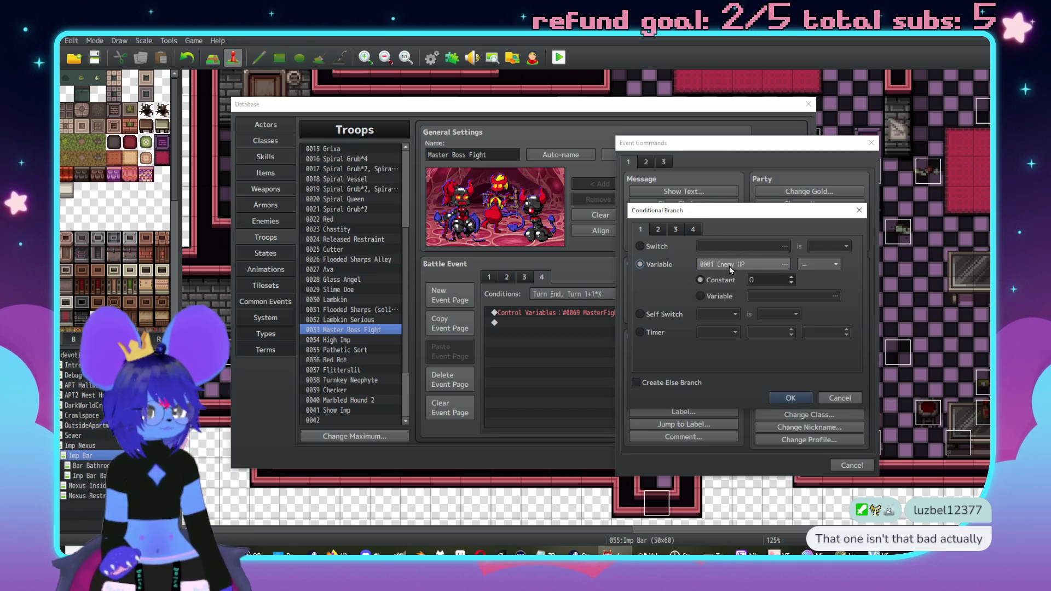
left_click(730, 266)
double_click(781, 281)
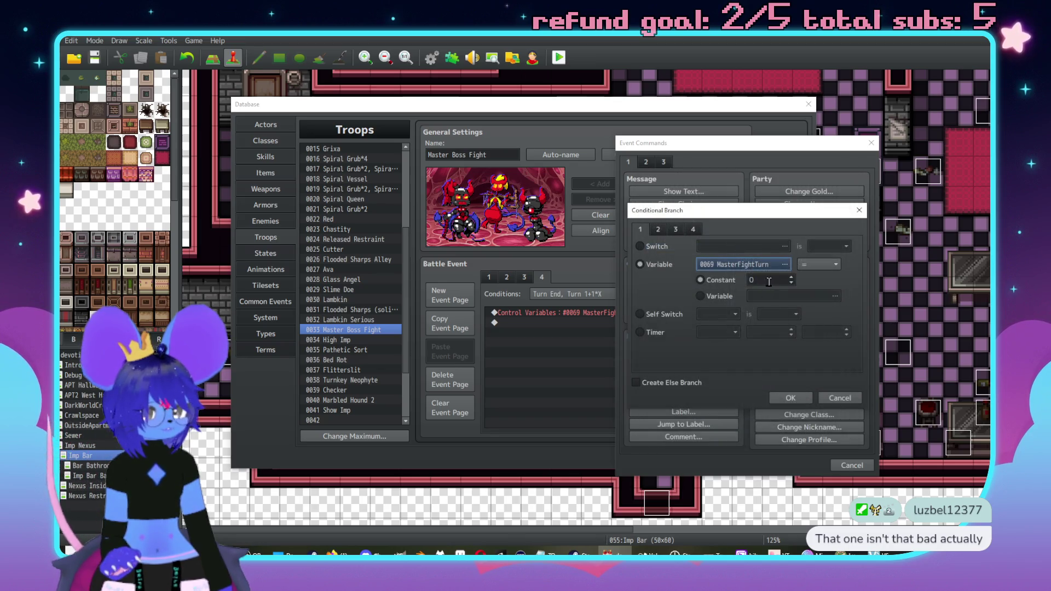
double_click(778, 279)
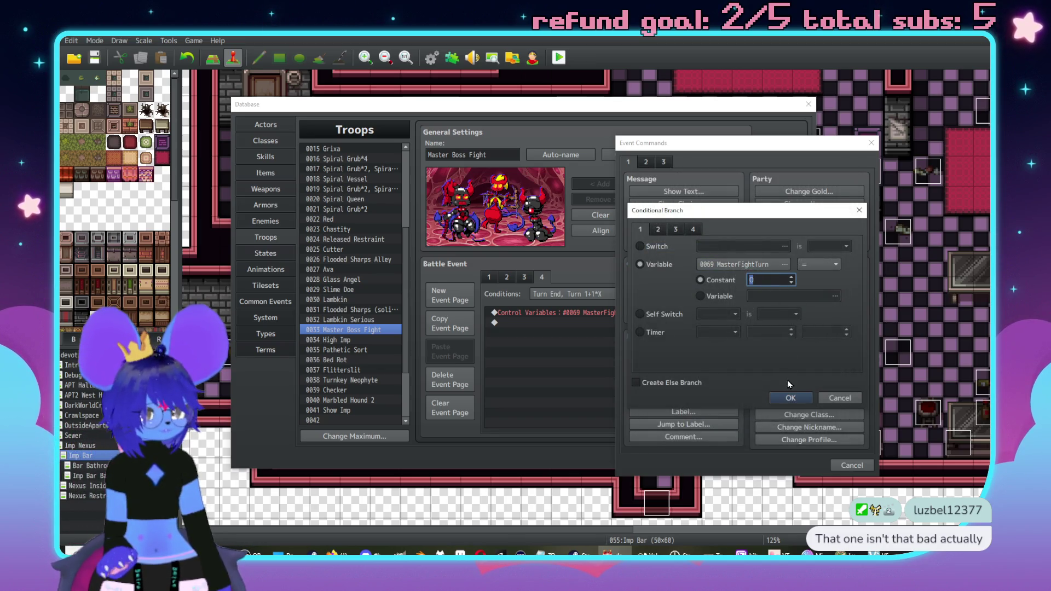
left_click(790, 398)
double_click(557, 327)
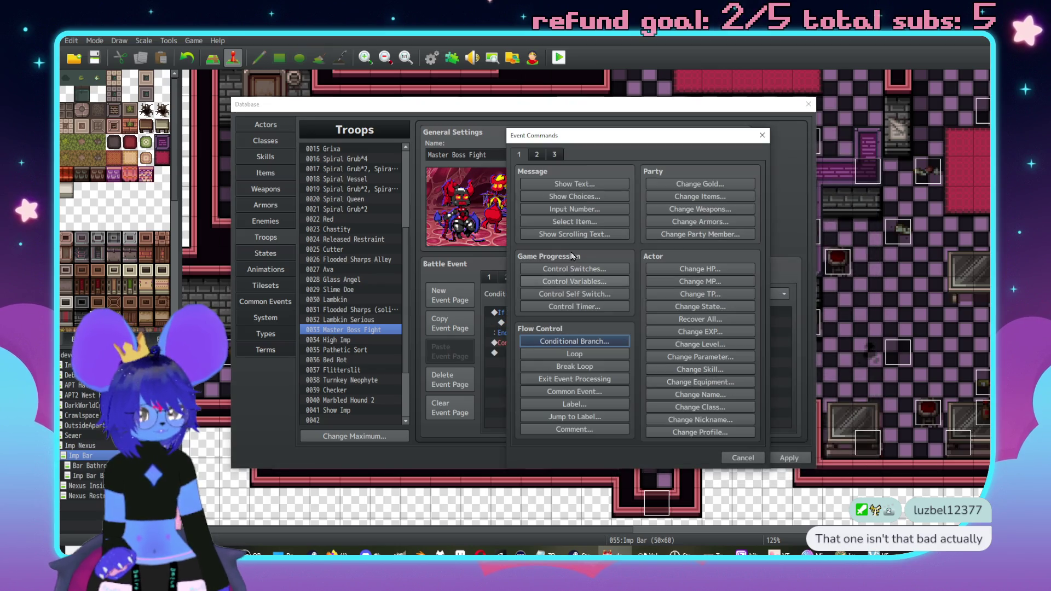
Add a 'Dialogue!' text message inside the MasterFightTurn = 0 branch
left_click(575, 186)
type("Dialogue! Tex")
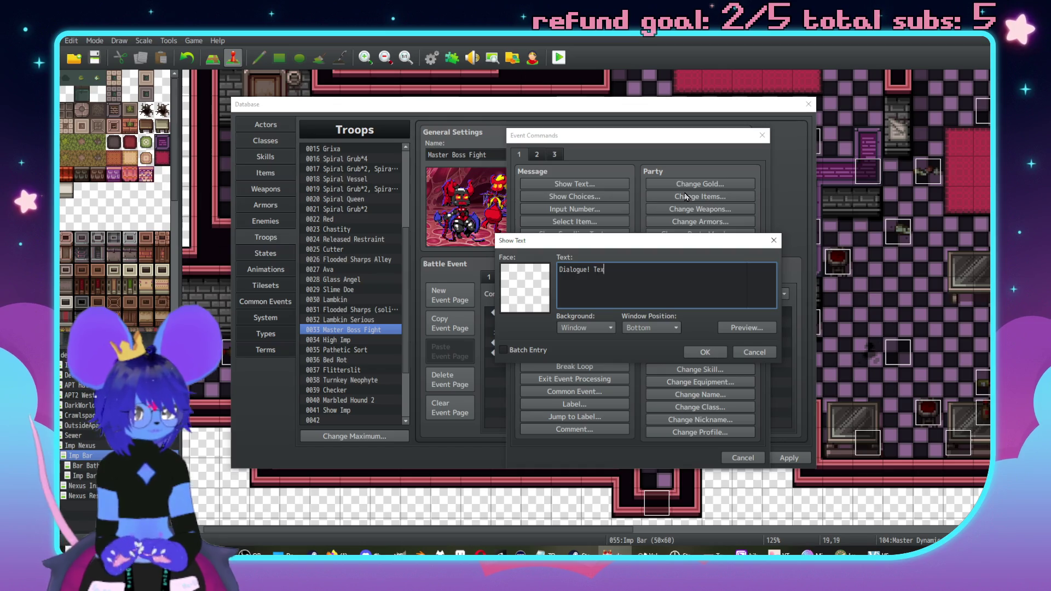
type("t")
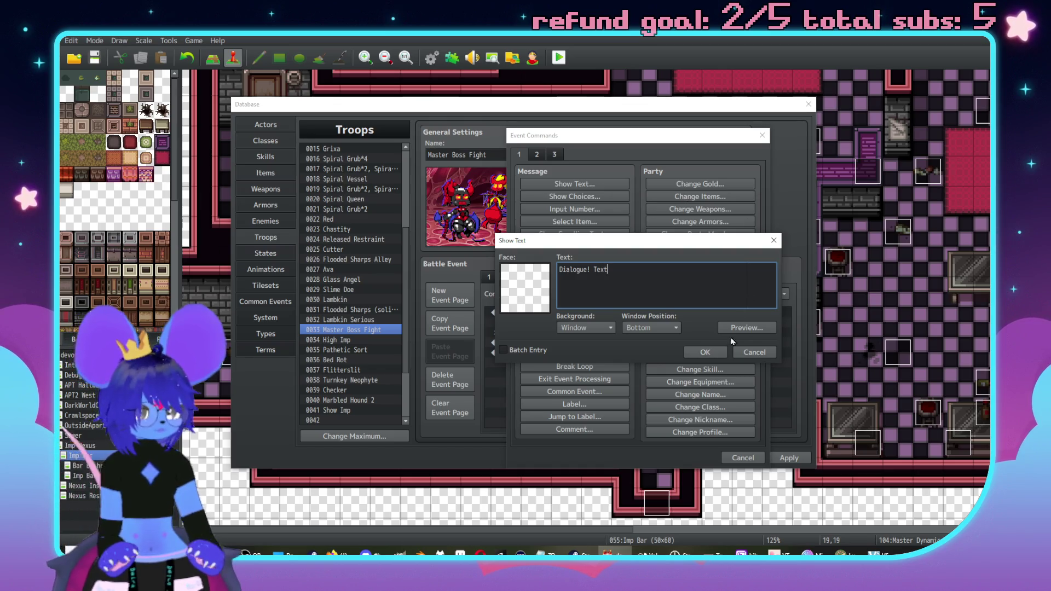
left_click(706, 352)
Duplicate the branch and change the copy's condition to MasterFightTurn = 1
left_click(554, 316)
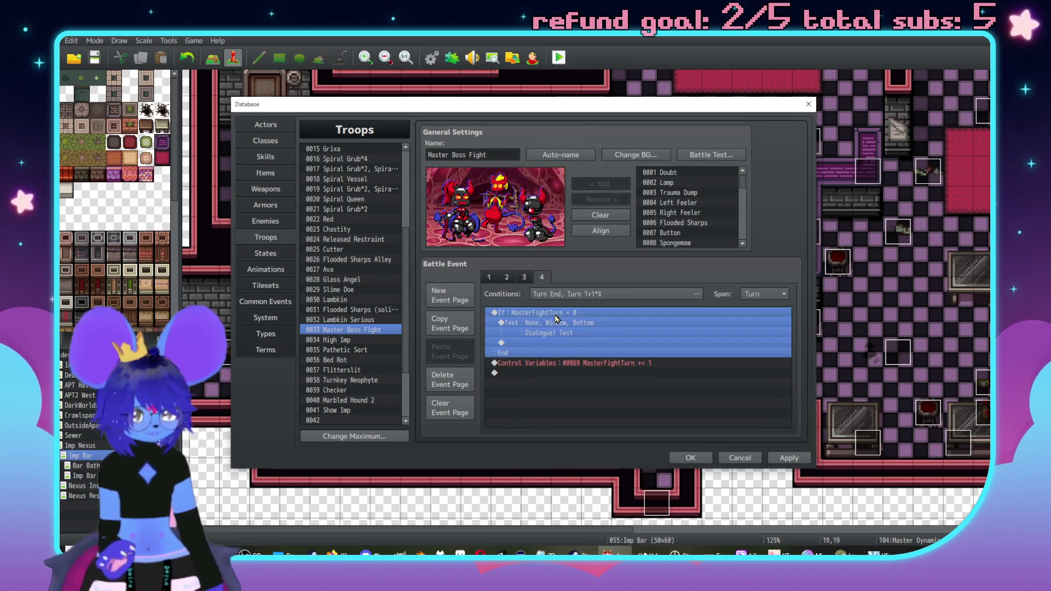
left_click(570, 363)
key("ctrl+v")
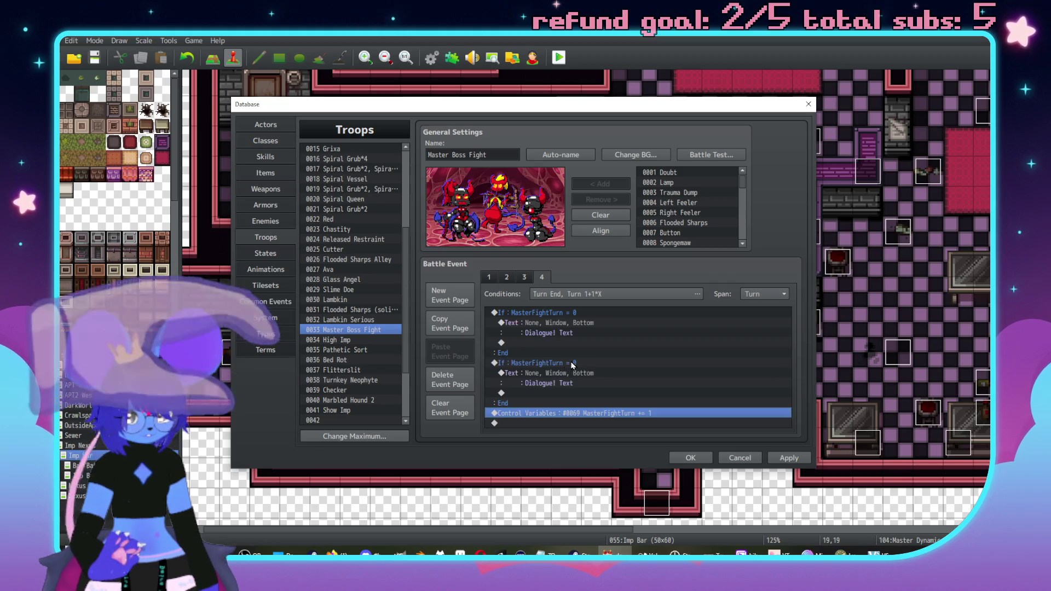
double_click(570, 363)
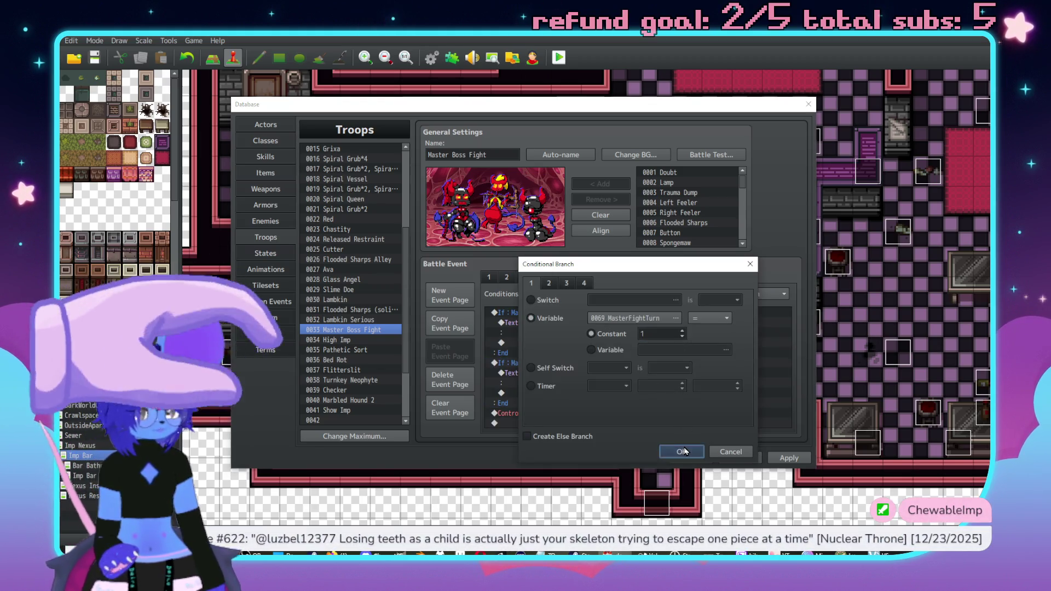
left_click(683, 451)
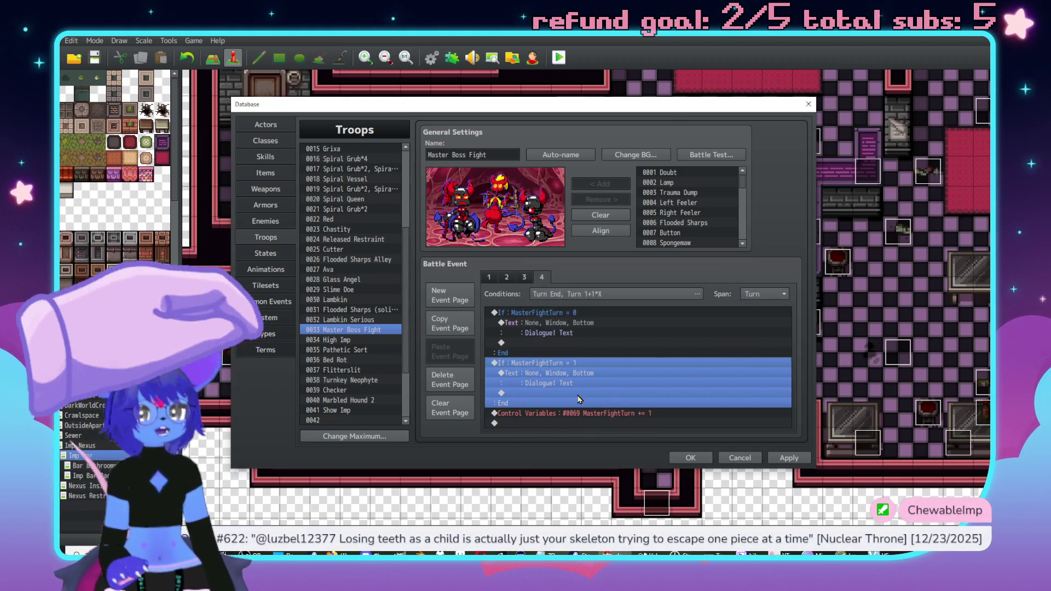
Change the second branch's message to 'variable = 1'
double_click(548, 386)
key("ctrl+a")
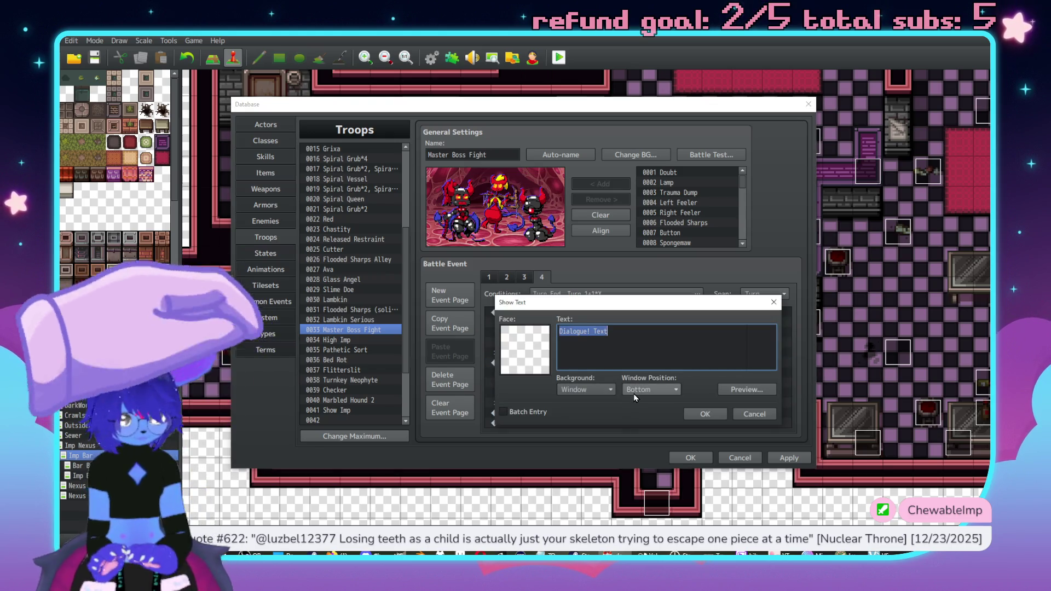
type("1 point in c")
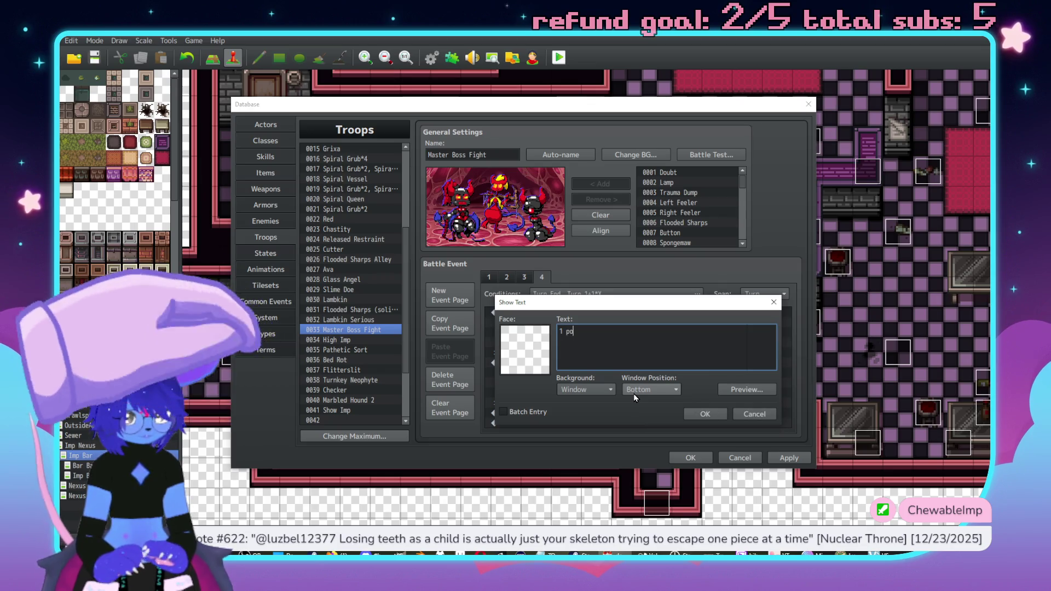
key("BackSpace")
key("BackSpace")
key("BackSpace")
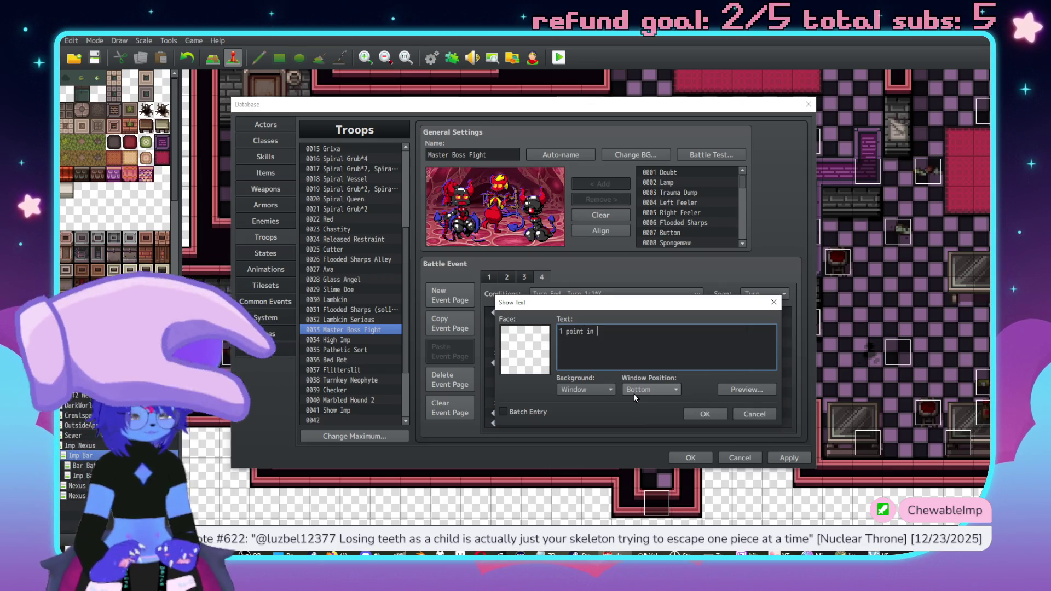
type("varia")
type("ble = 1")
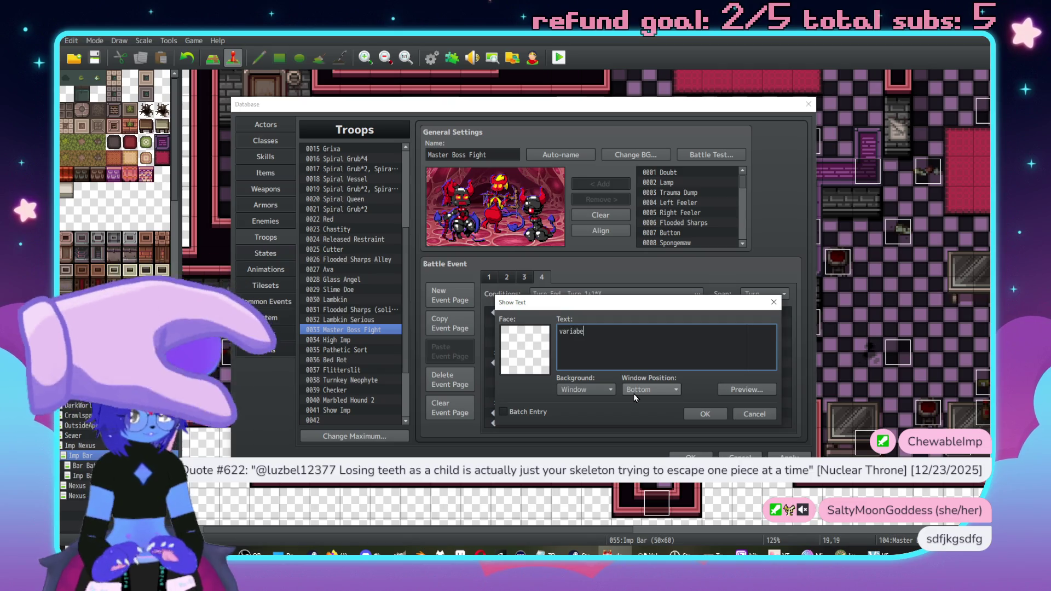
left_click(705, 414)
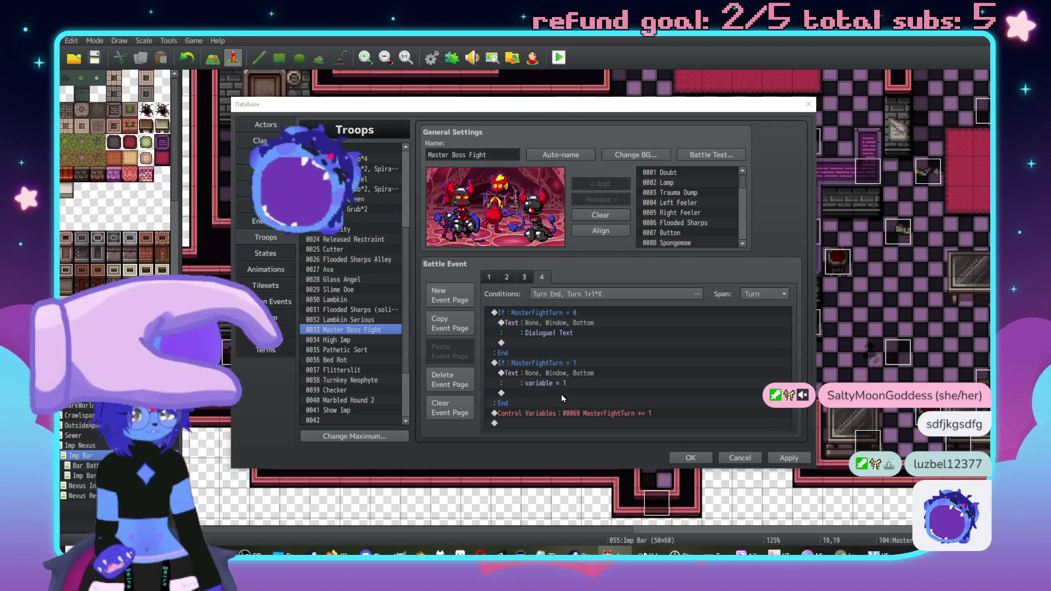
double_click(560, 394)
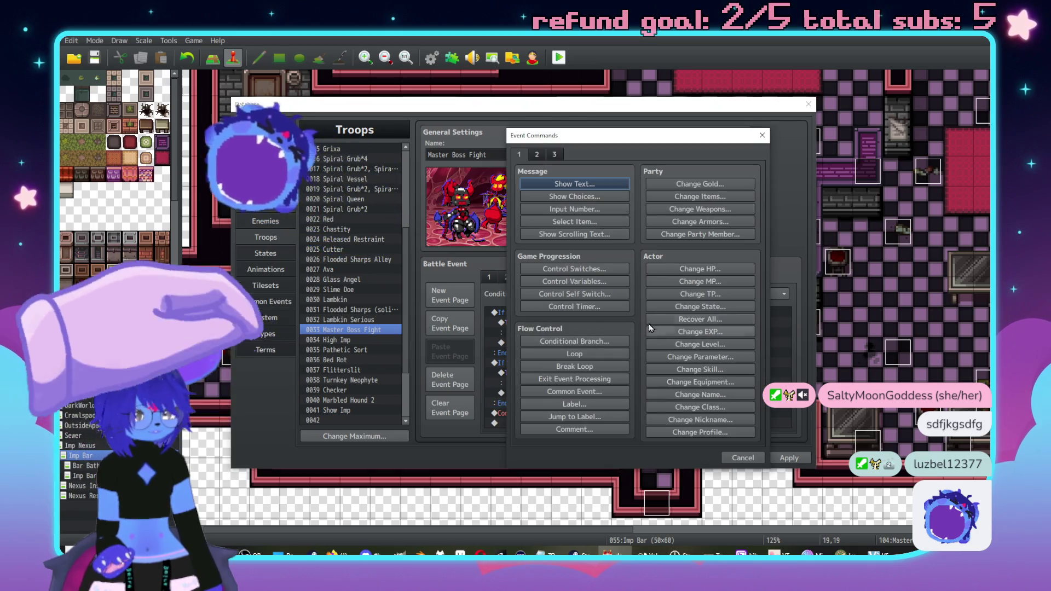
Insert a Force Action making #1 Imp Mistress use Cord Whip
left_click(538, 155)
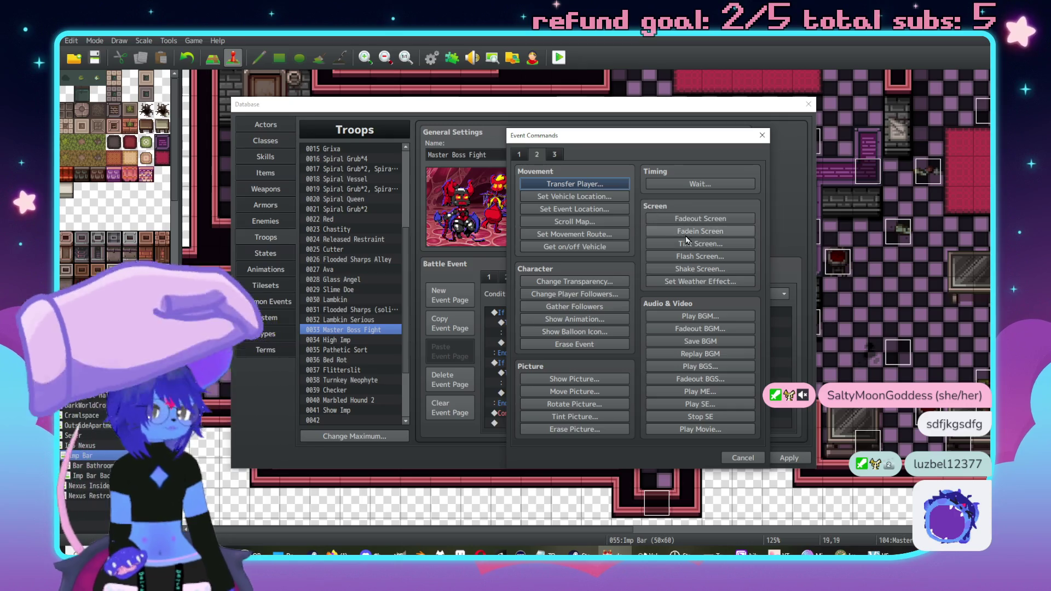
left_click(520, 157)
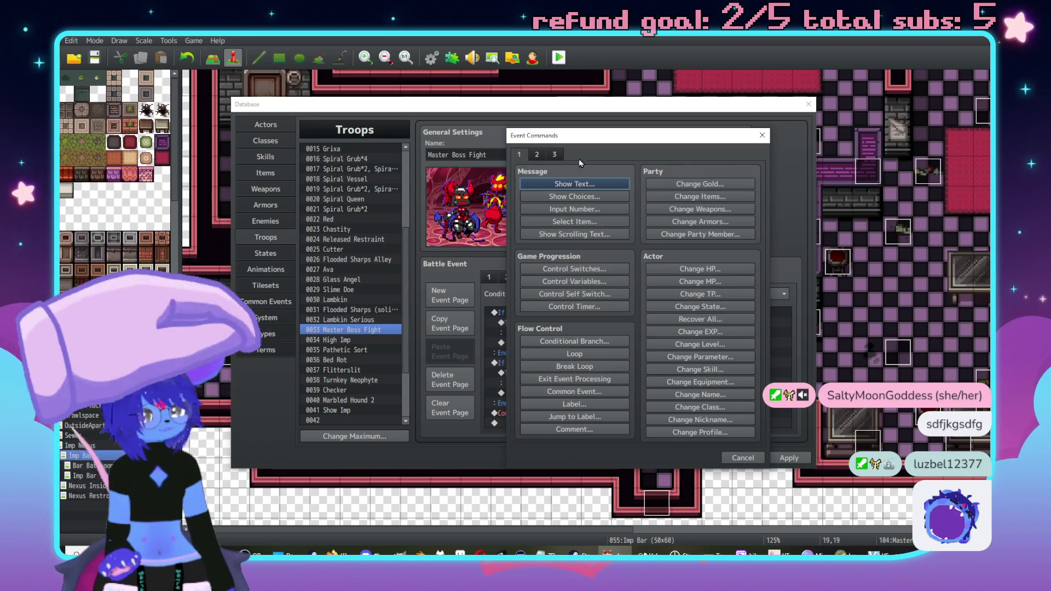
left_click(555, 155)
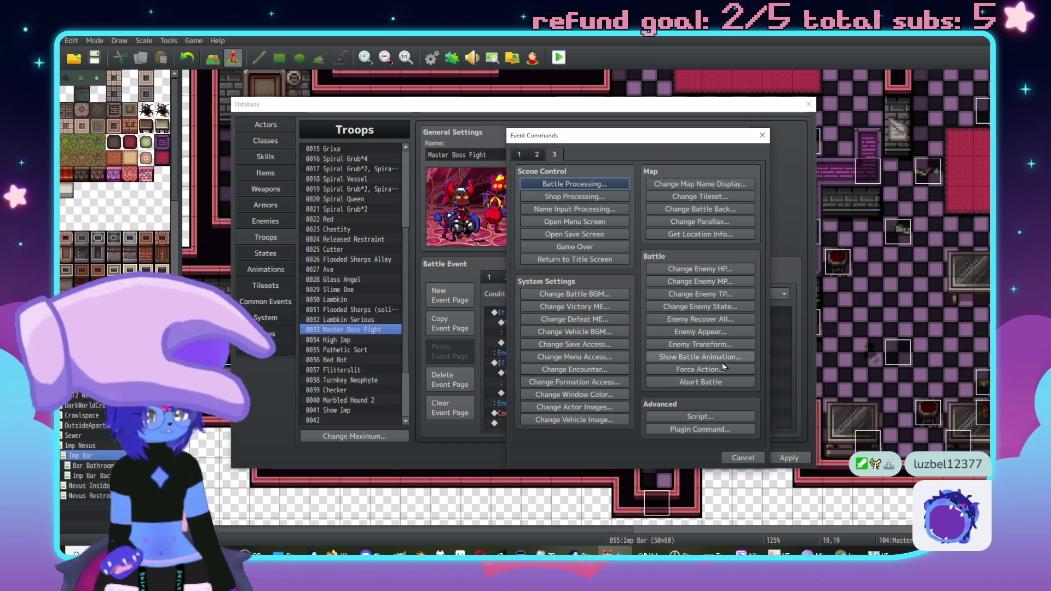
left_click(700, 369)
left_click(661, 269)
left_click(661, 275)
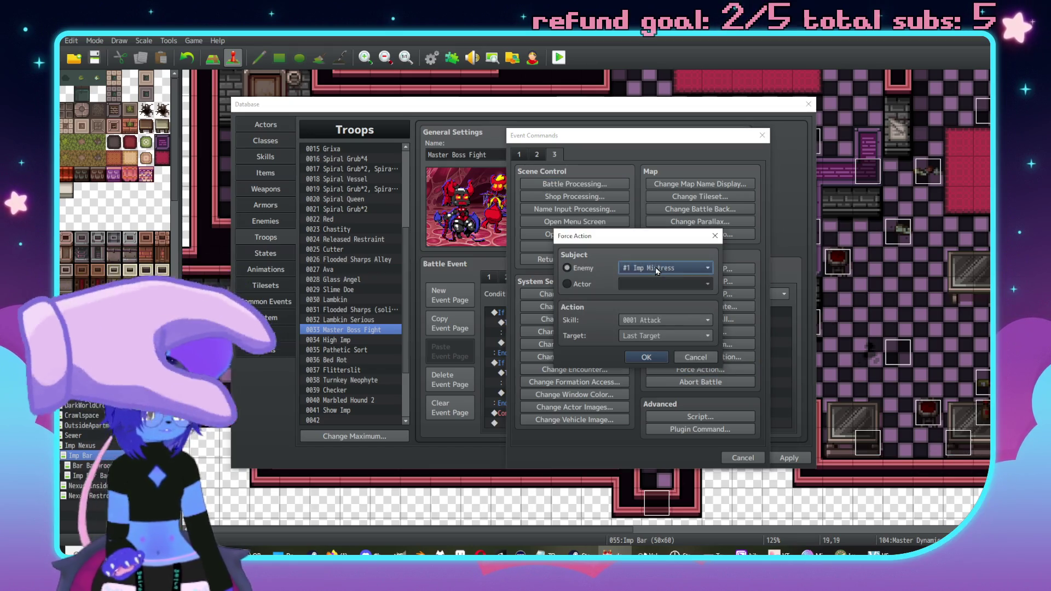
left_click(654, 322)
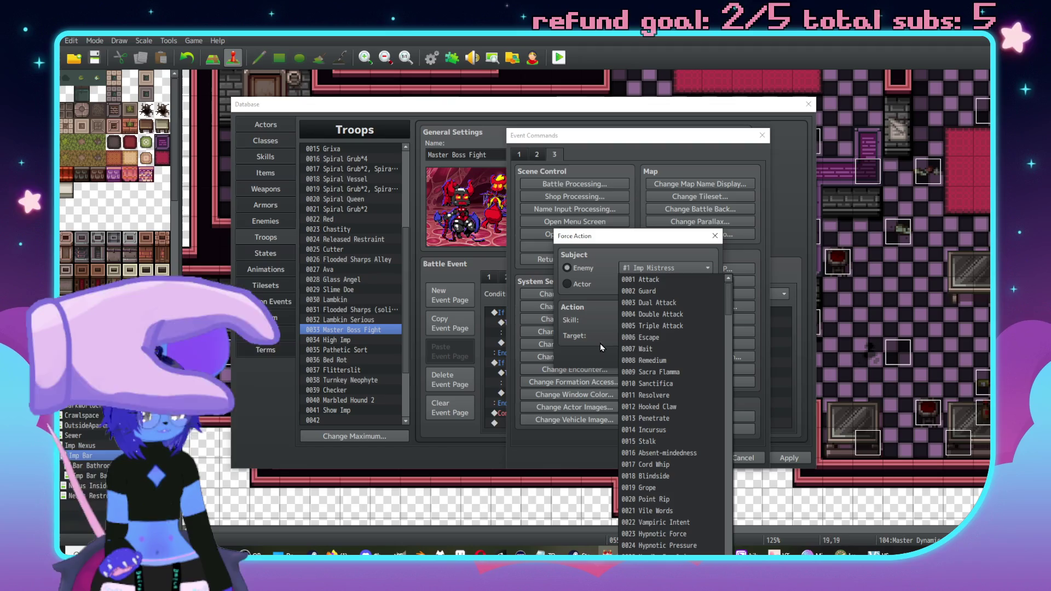
left_click(659, 471)
left_click(643, 335)
left_click(649, 360)
left_click(647, 358)
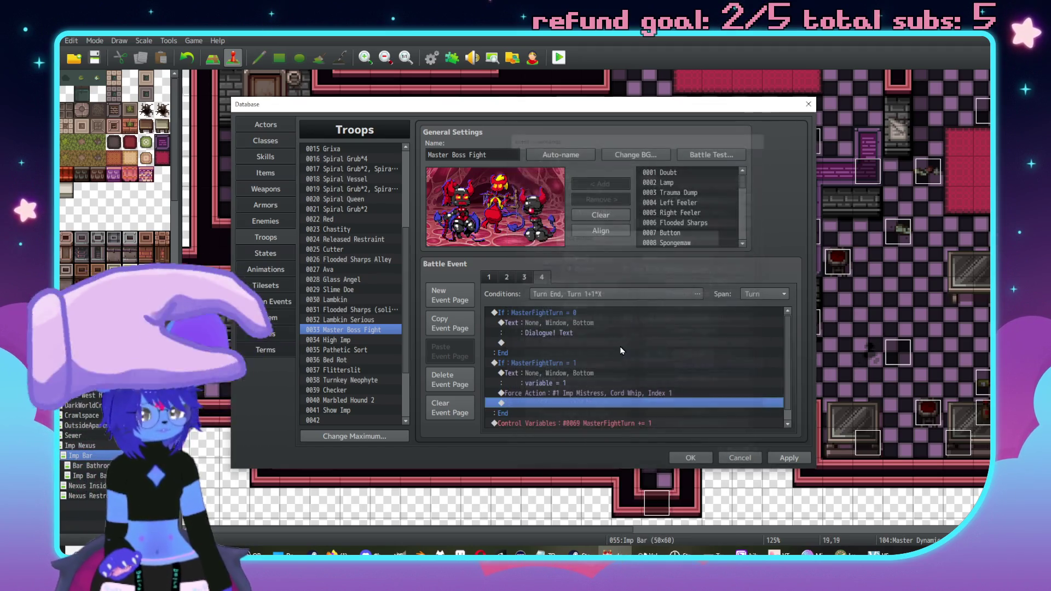
Change the Cord Whip action's target to Last Target
double_click(618, 394)
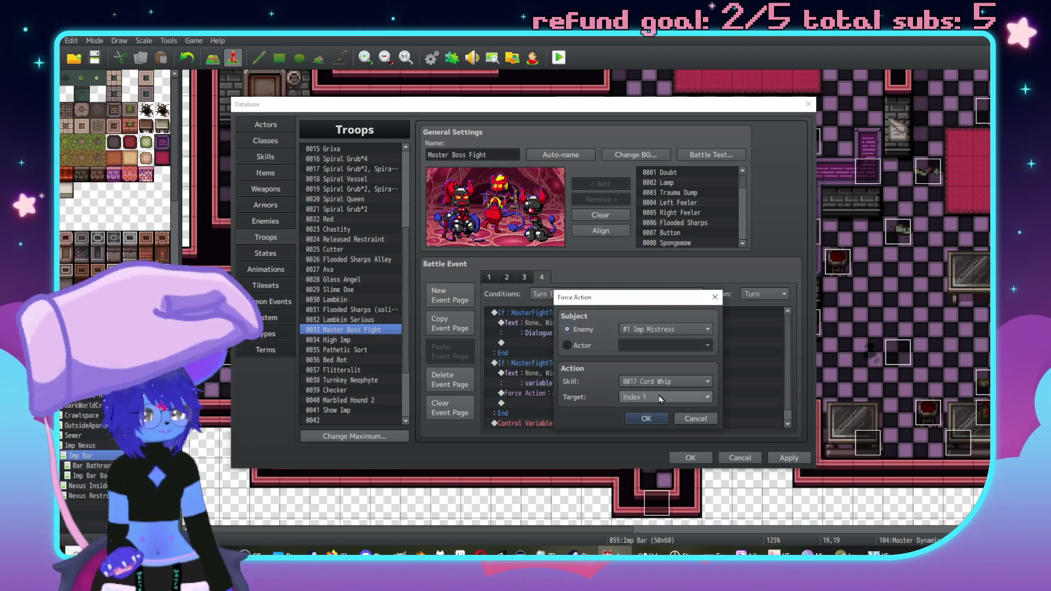
left_click(659, 395)
left_click(648, 414)
left_click(649, 417)
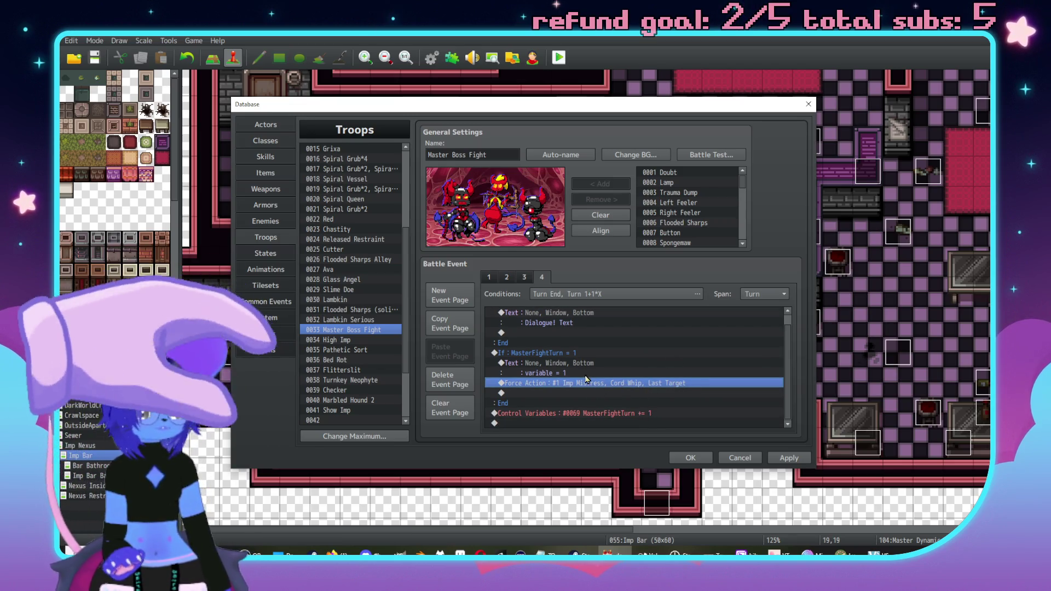
left_click_drag(587, 403, 561, 358)
left_click(581, 393)
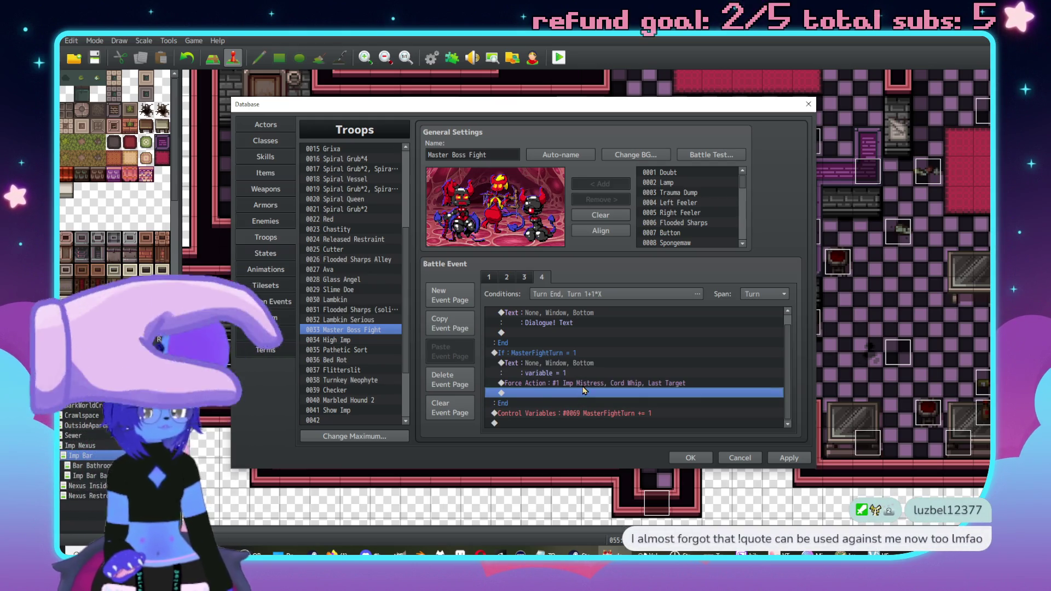
Add a Force Action making #2 The Master use Absent-mindedness
double_click(583, 392)
left_click(700, 370)
left_click(657, 268)
left_click(649, 287)
left_click(664, 321)
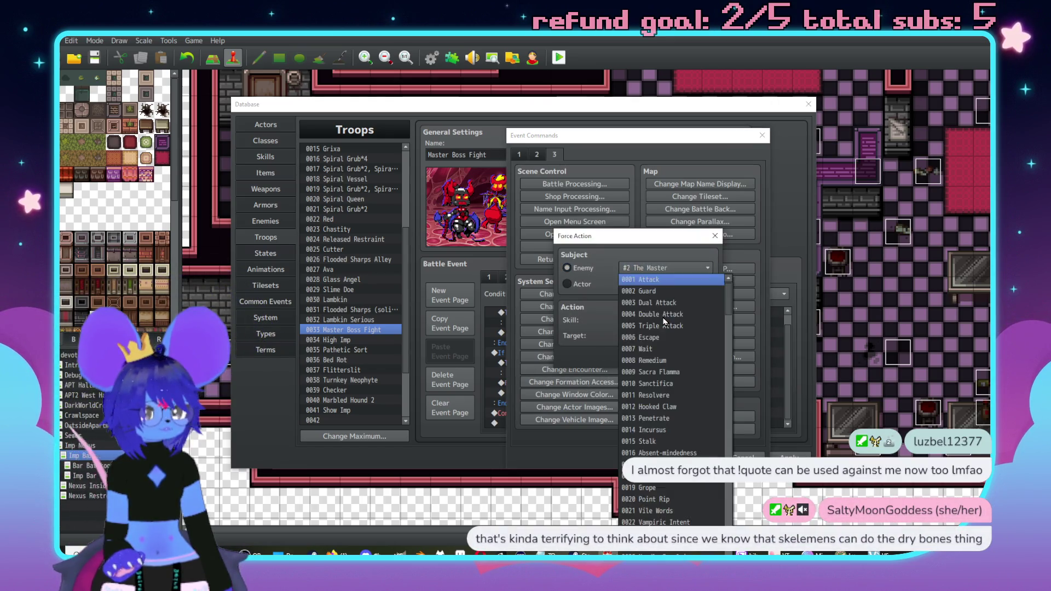
left_click(707, 453)
left_click(652, 360)
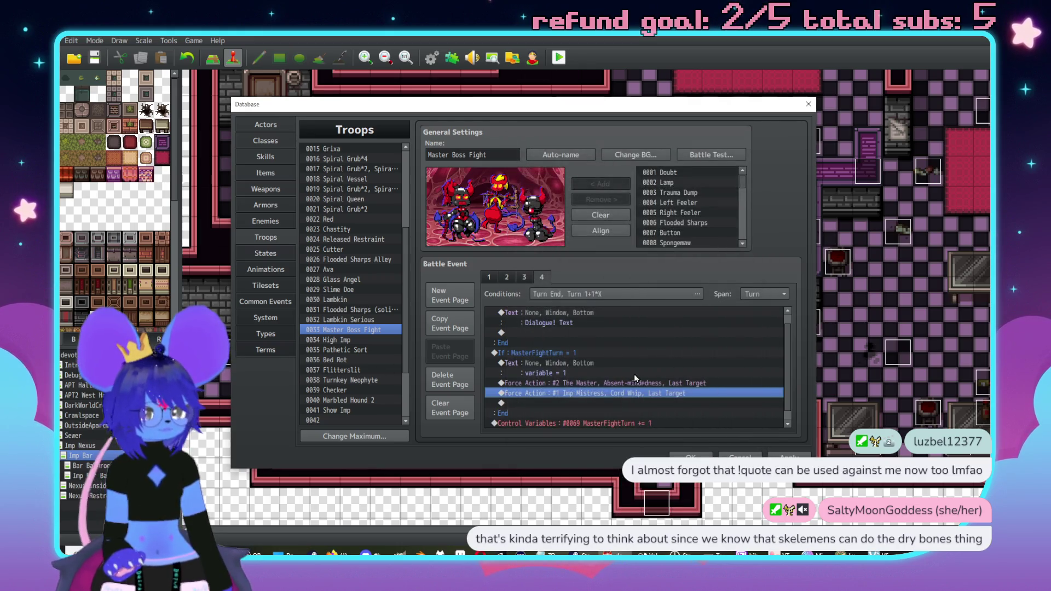
left_click(558, 404)
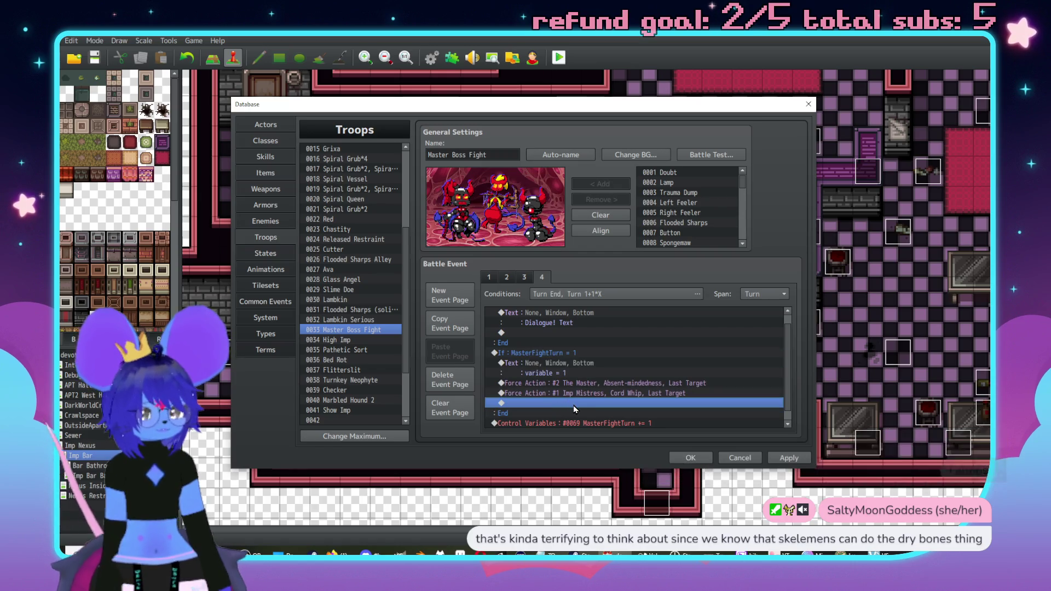
Add a Force Action making #3 Imp Toy use Imp Hip Check, then view the Skills database
double_click(573, 406)
left_click(698, 368)
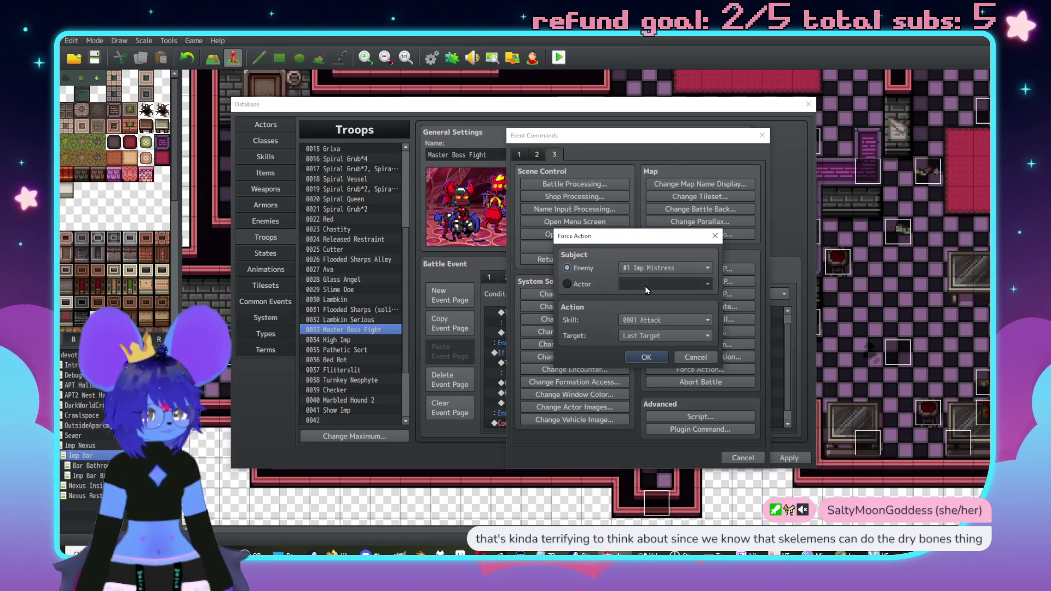
left_click(636, 271)
left_click(641, 310)
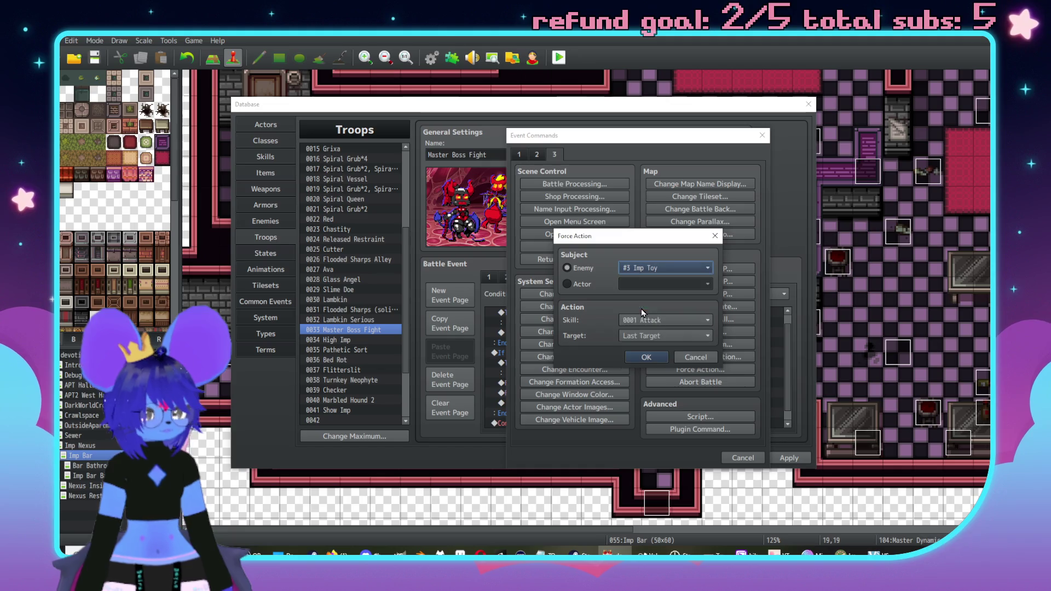
left_click(675, 322)
scroll(730, 383, "down", 15)
scroll(721, 542, "down", 20)
scroll(683, 379, "up", 2)
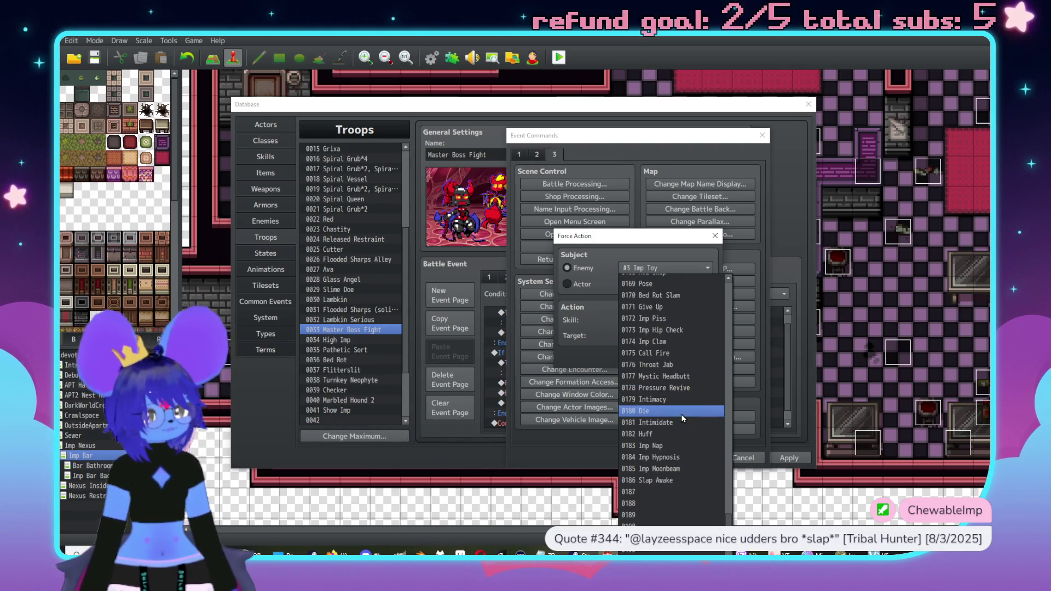
scroll(682, 419, "up", 5)
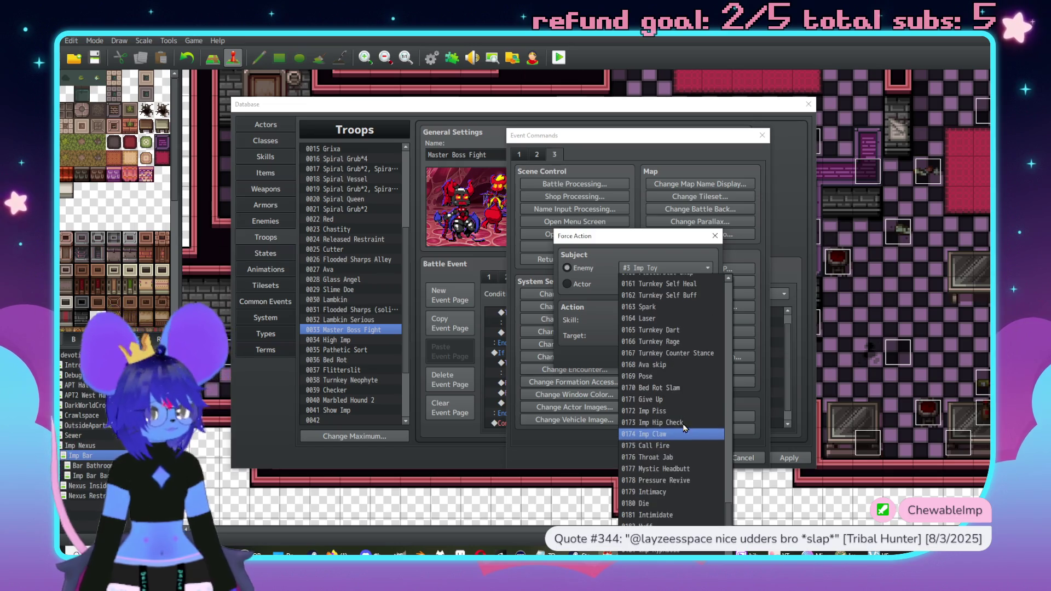
scroll(685, 424, "down", 3)
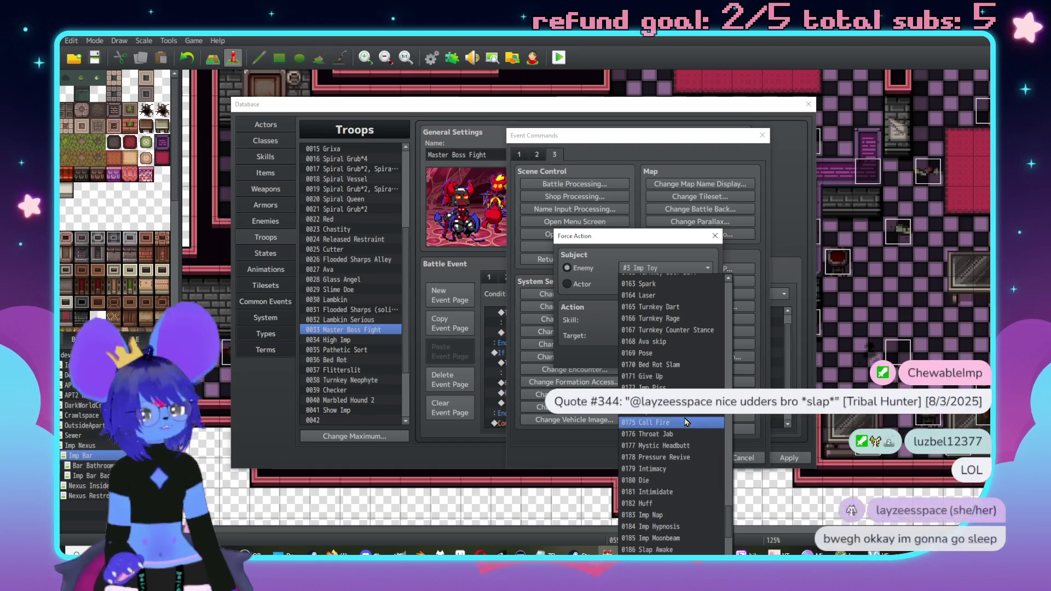
left_click(657, 399)
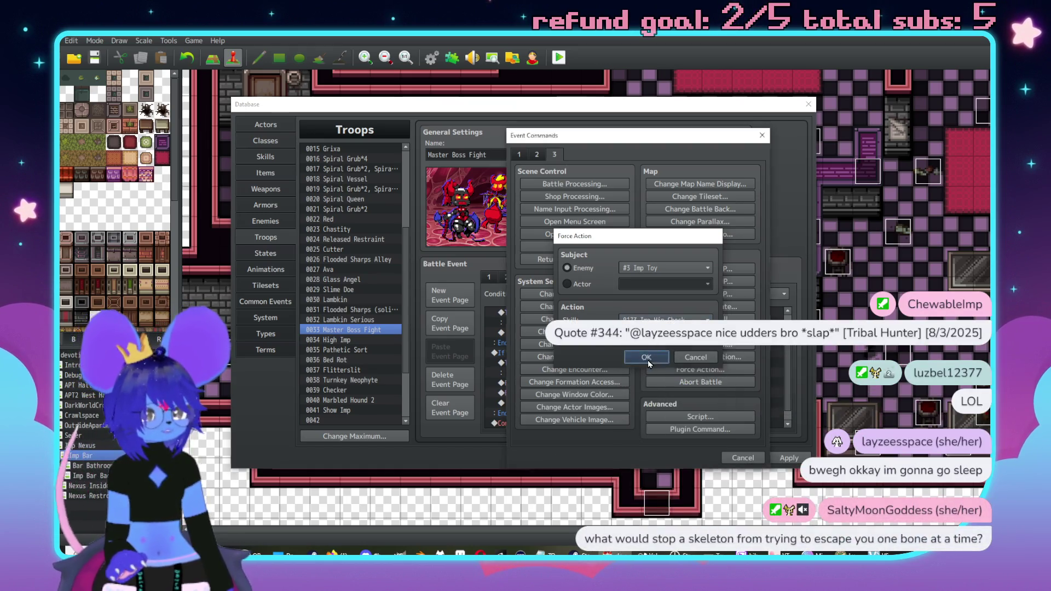
left_click(649, 359)
left_click(280, 159)
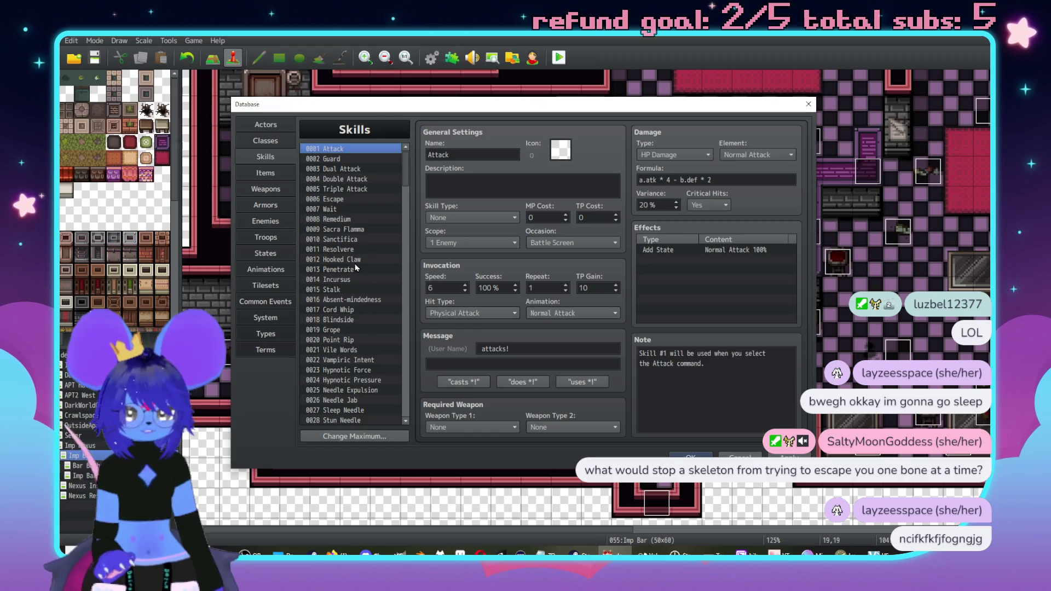
Review Imp Toy's Gag Skip and Restraints action patterns in the Enemies database
left_click(266, 237)
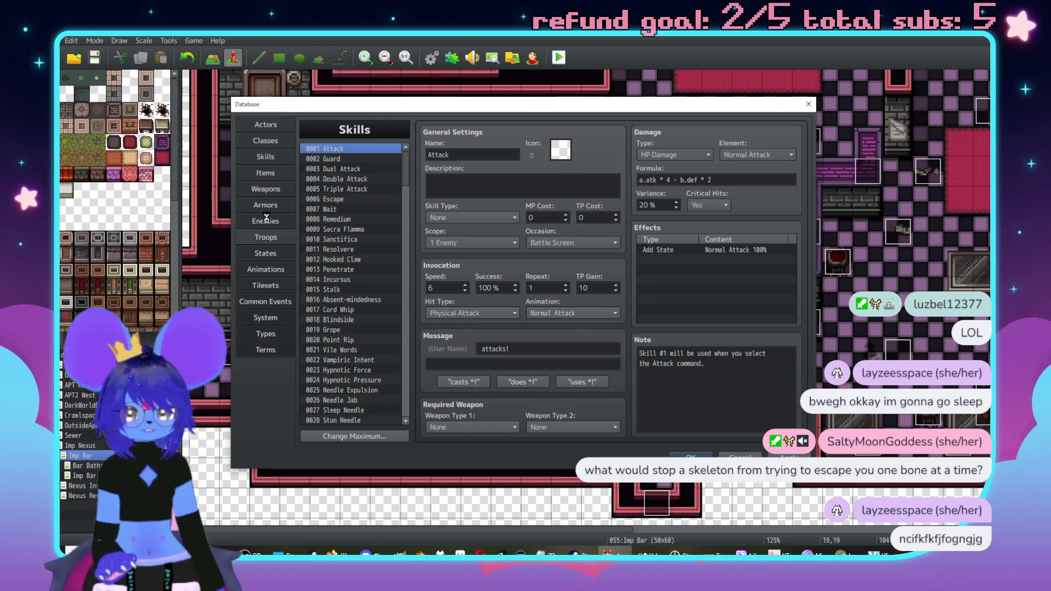
left_click(270, 222)
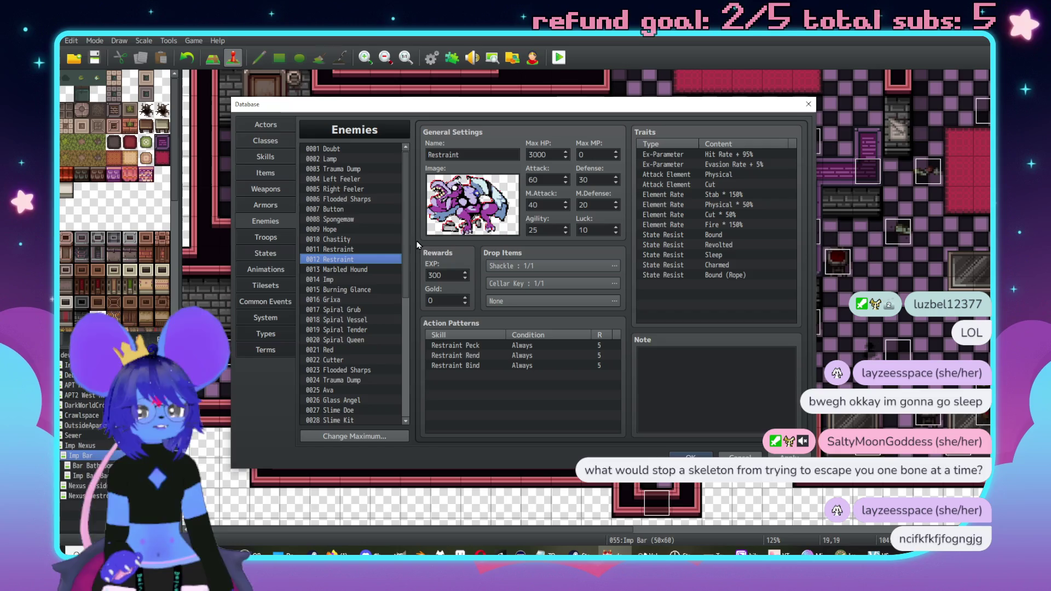
scroll(387, 369, "down", 7)
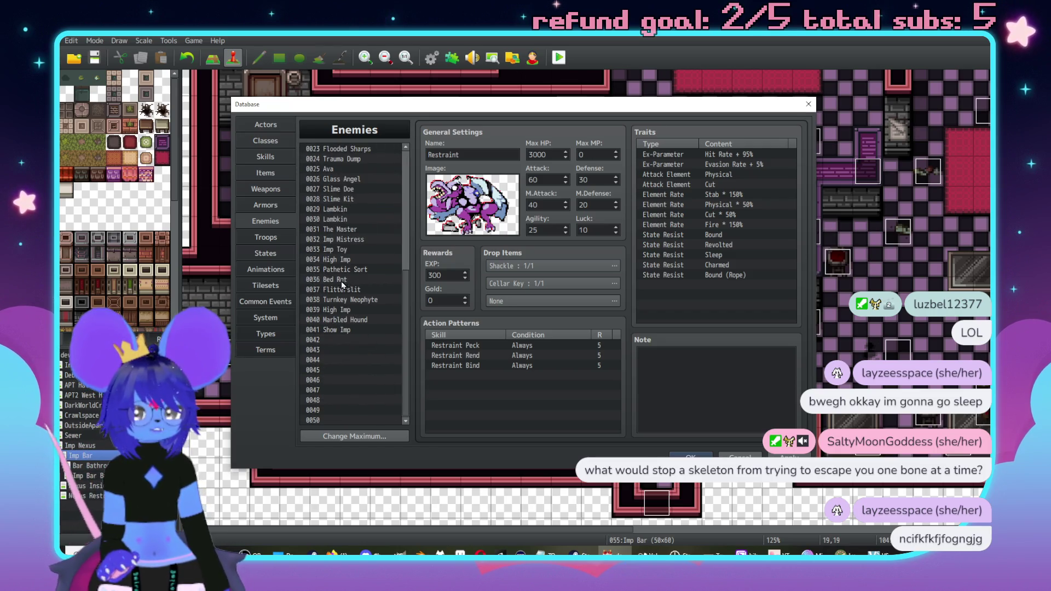
left_click(345, 249)
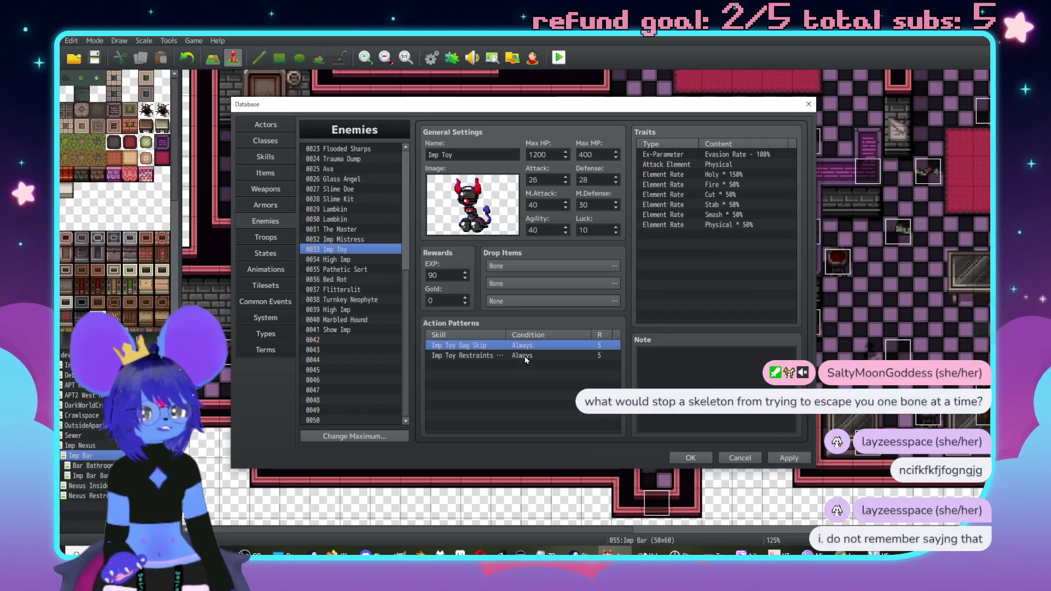
double_click(572, 346)
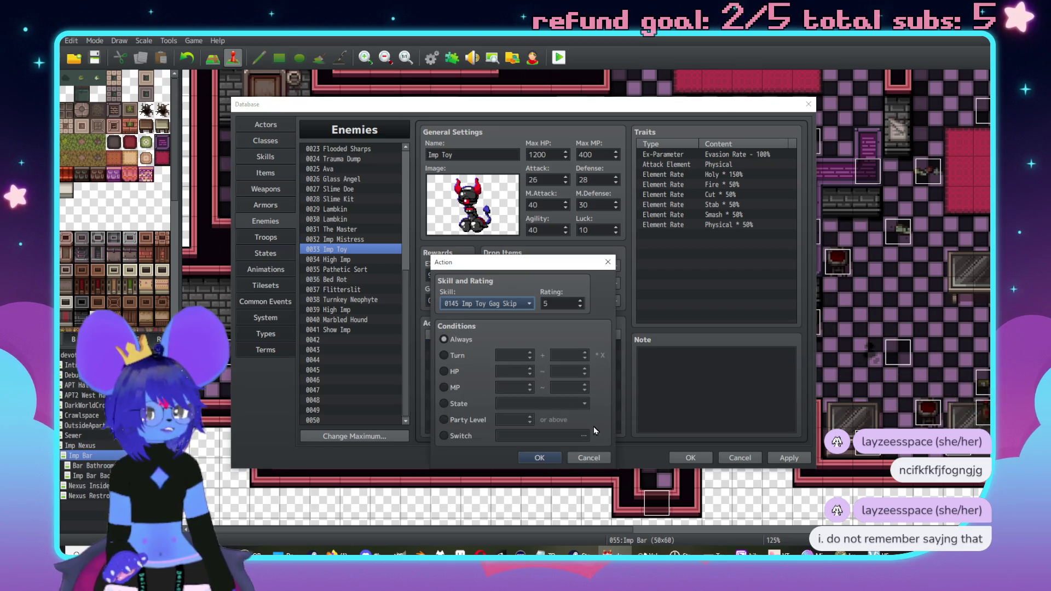
left_click(605, 459)
double_click(534, 356)
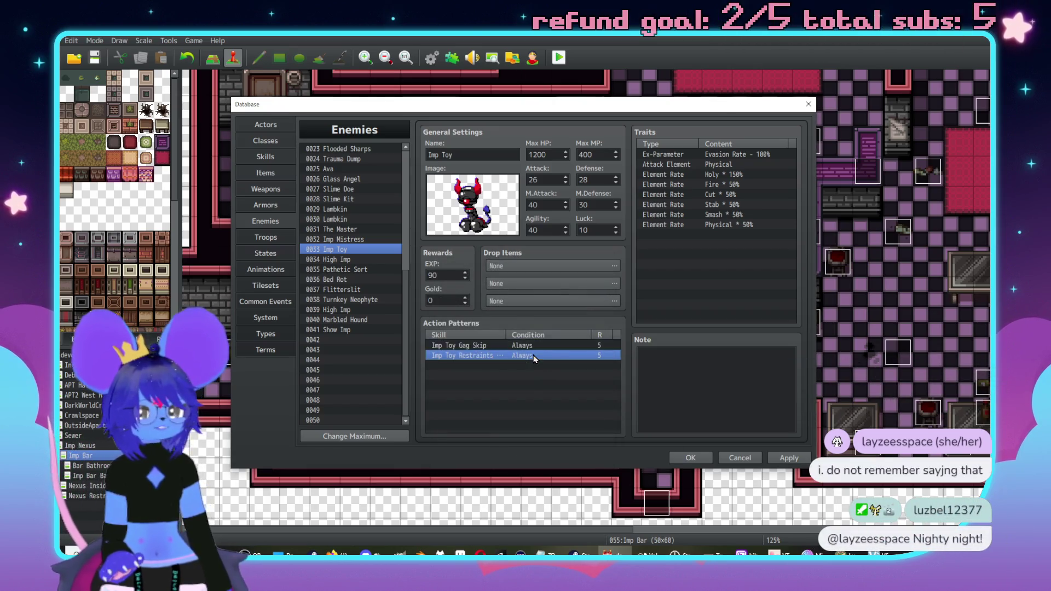
left_click(604, 459)
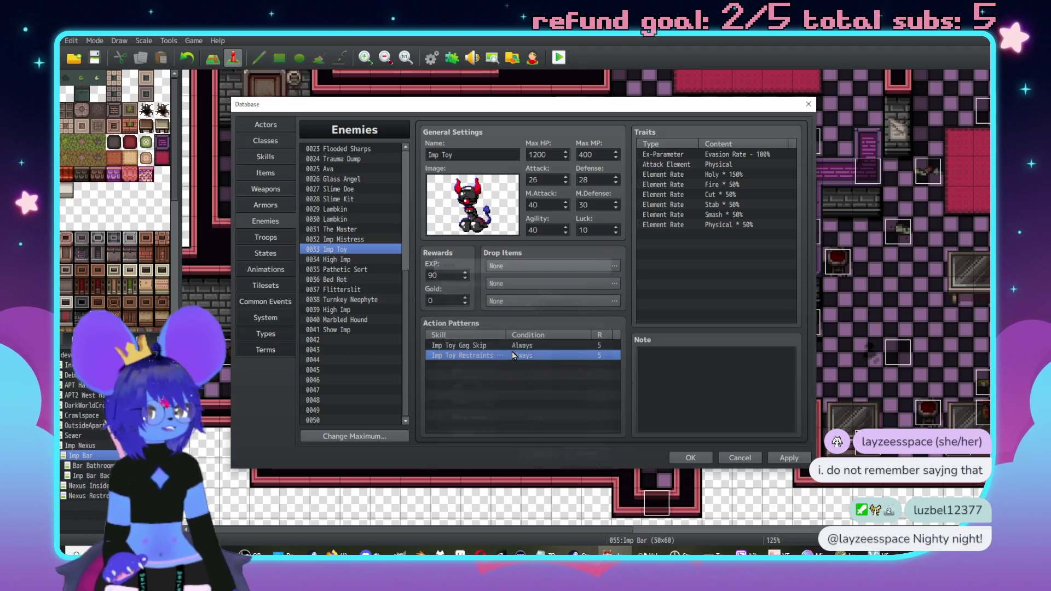
Return the Database to the Troops list
left_click(262, 269)
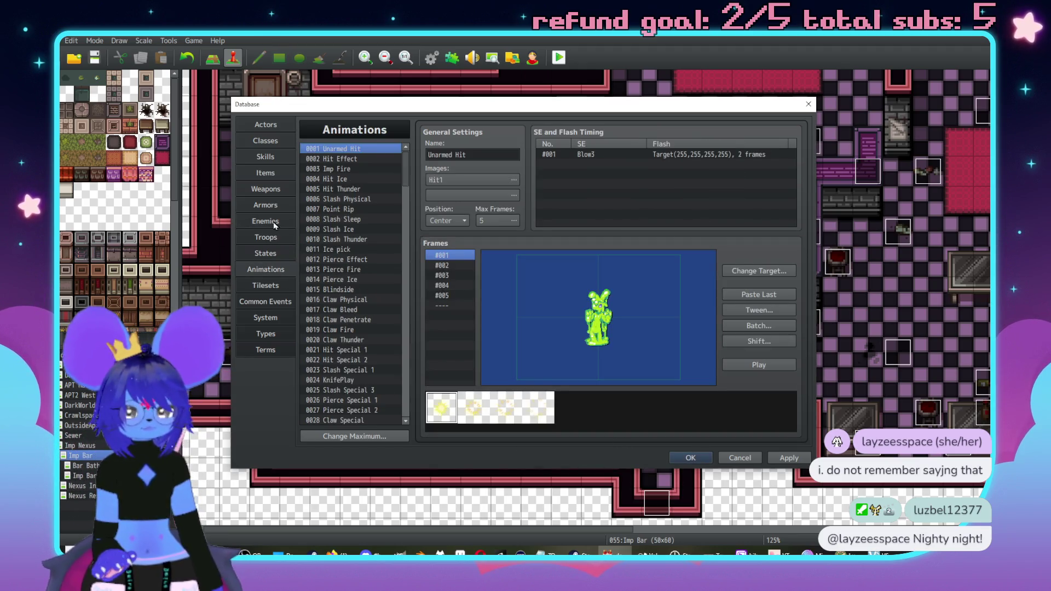
left_click(271, 233)
scroll(591, 379, "down", 2)
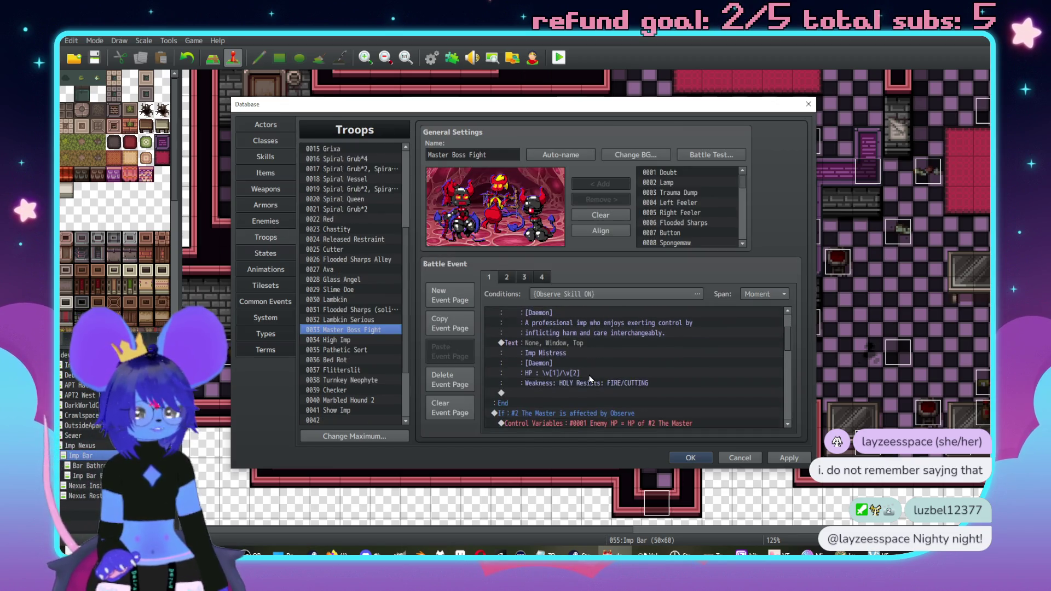
On page 4, change Imp Toy's forced skill from Imp Hip Check to Imp Toy Gag Skip
left_click(542, 277)
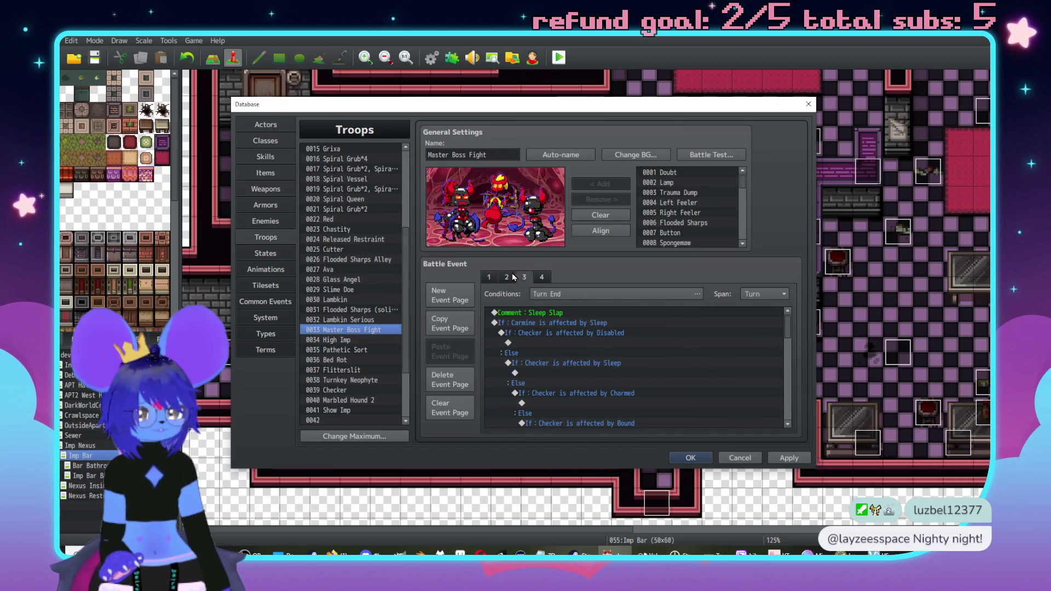
left_click(507, 277)
left_click(541, 277)
scroll(609, 351, "down", 2)
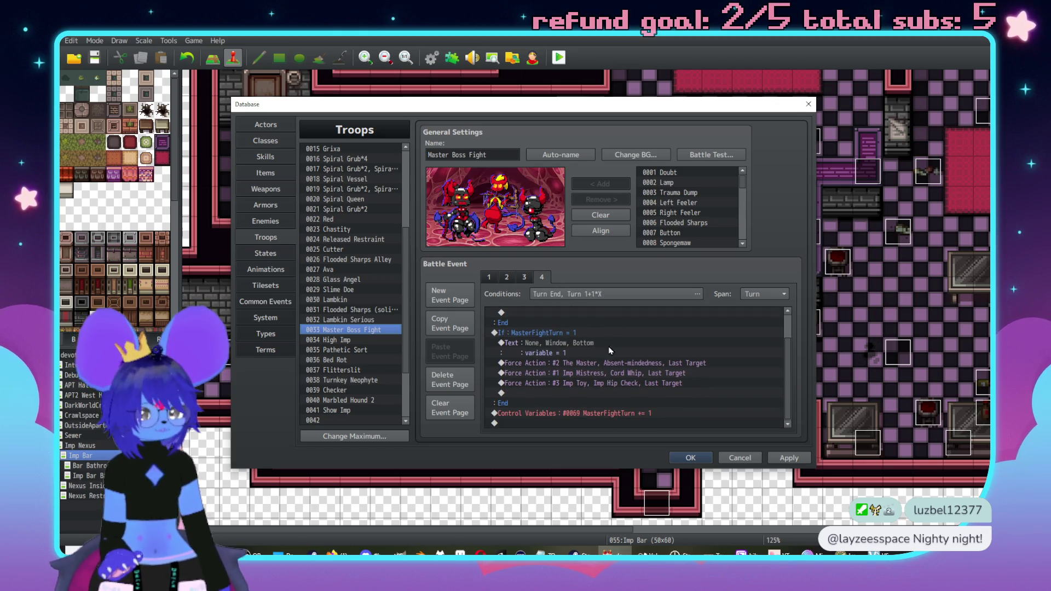
double_click(622, 385)
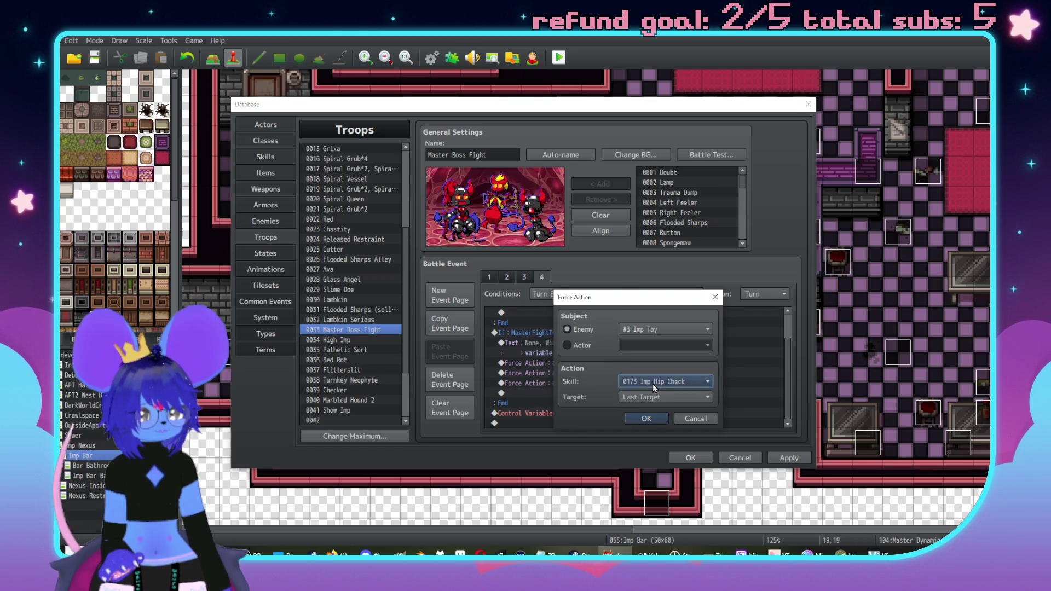
left_click(655, 381)
scroll(672, 378, "up", 5)
scroll(671, 382, "down", 8)
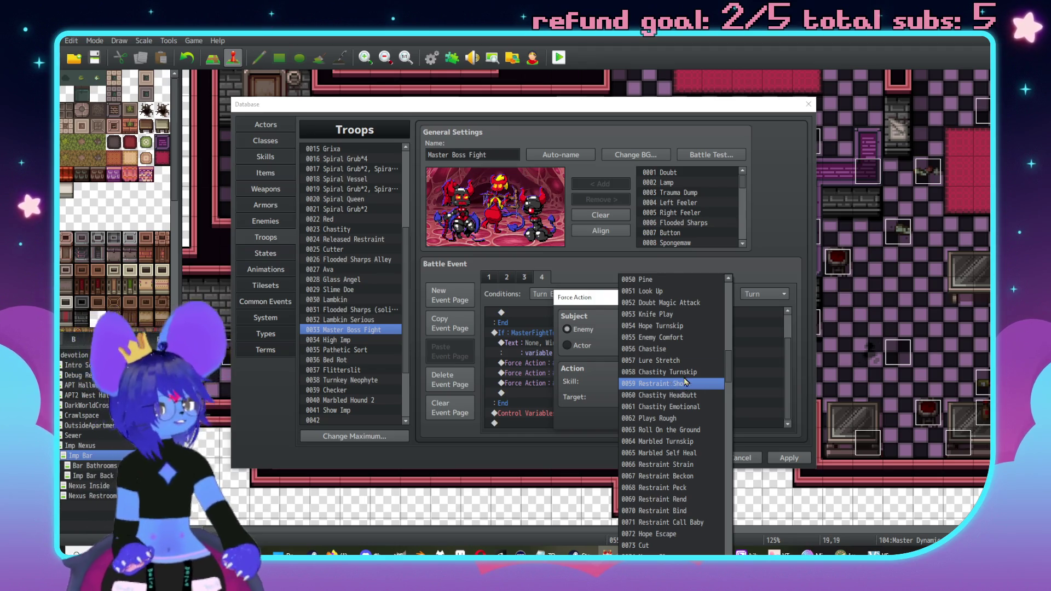
scroll(679, 388, "down", 10)
scroll(681, 394, "down", 12)
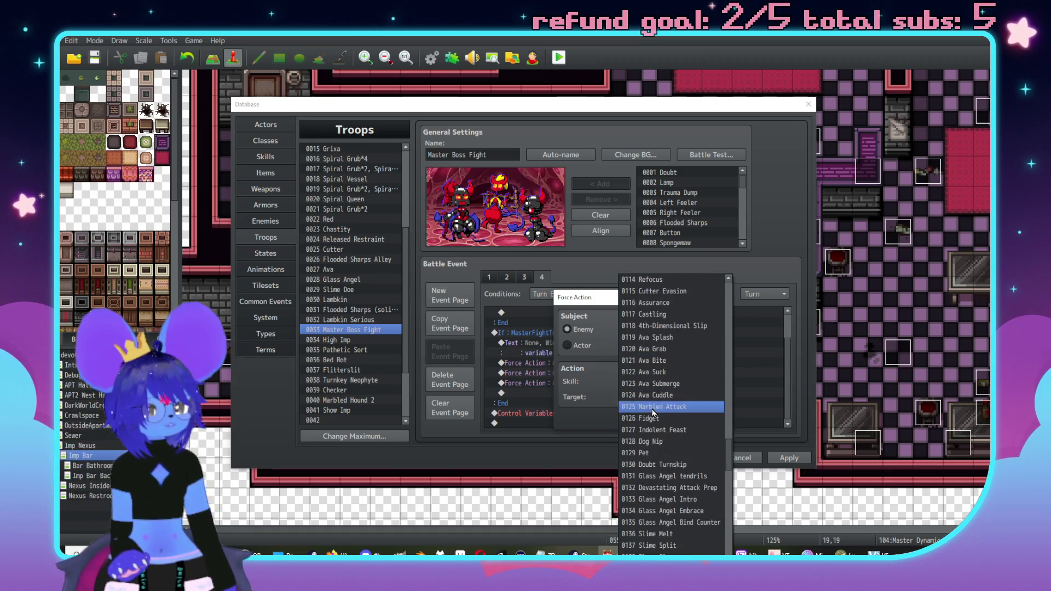
scroll(660, 413, "down", 6)
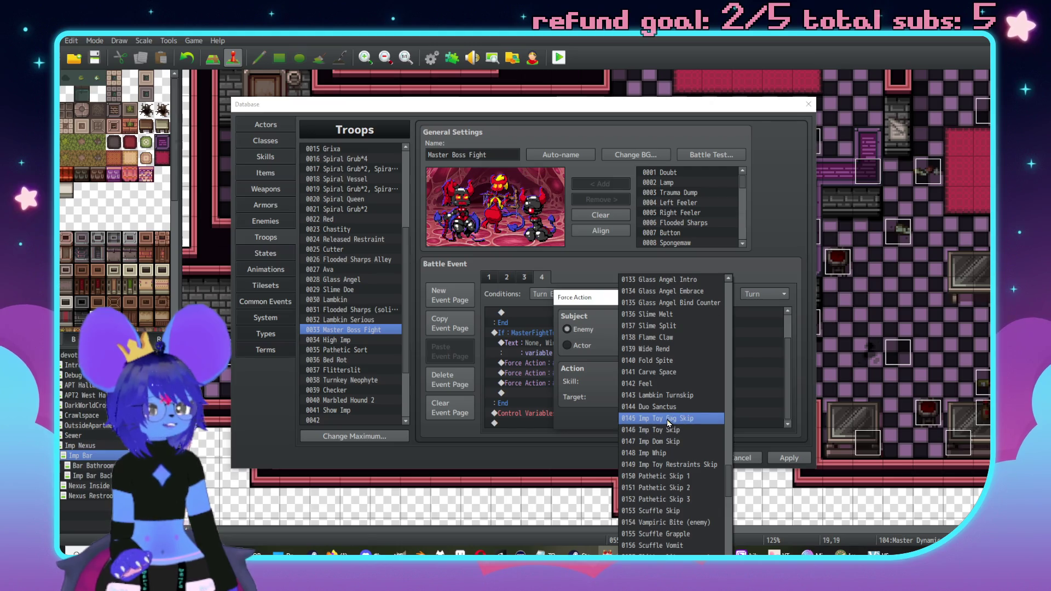
left_click(668, 420)
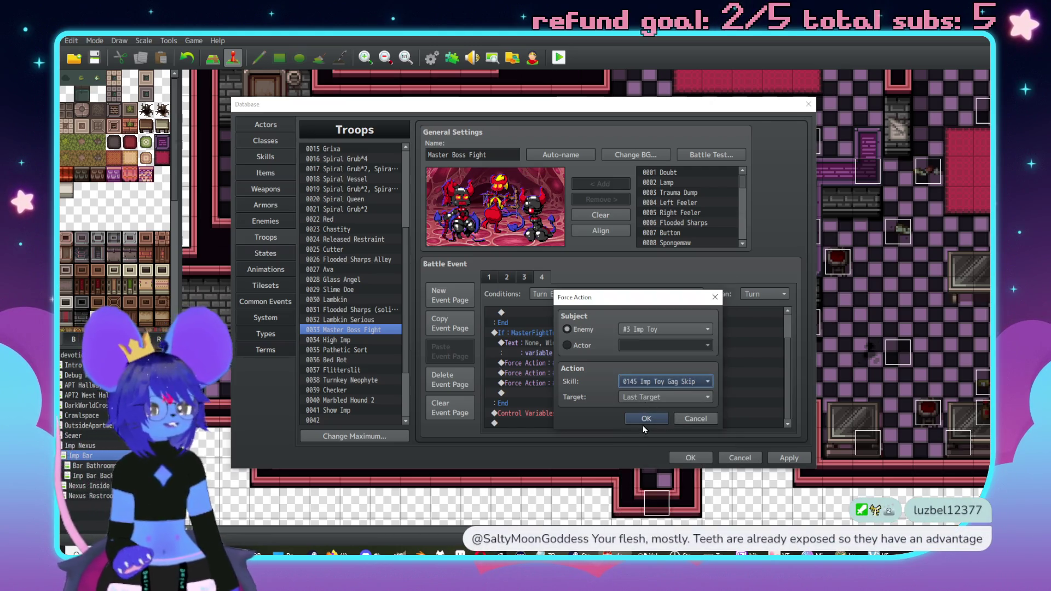
left_click(645, 420)
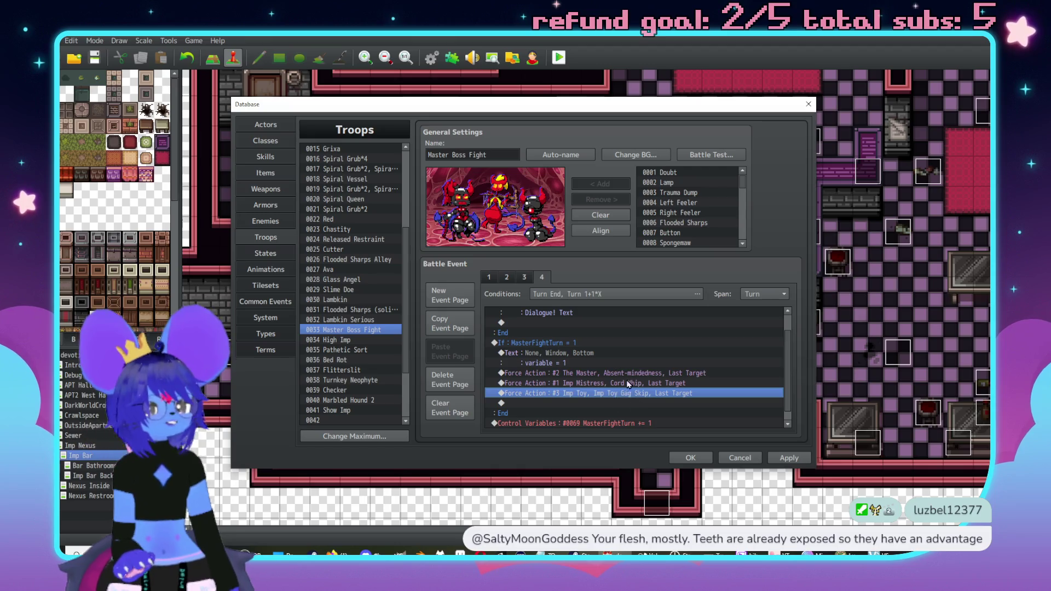
Select and open the turn-1 text message for editing
left_click_drag(628, 384, 632, 366)
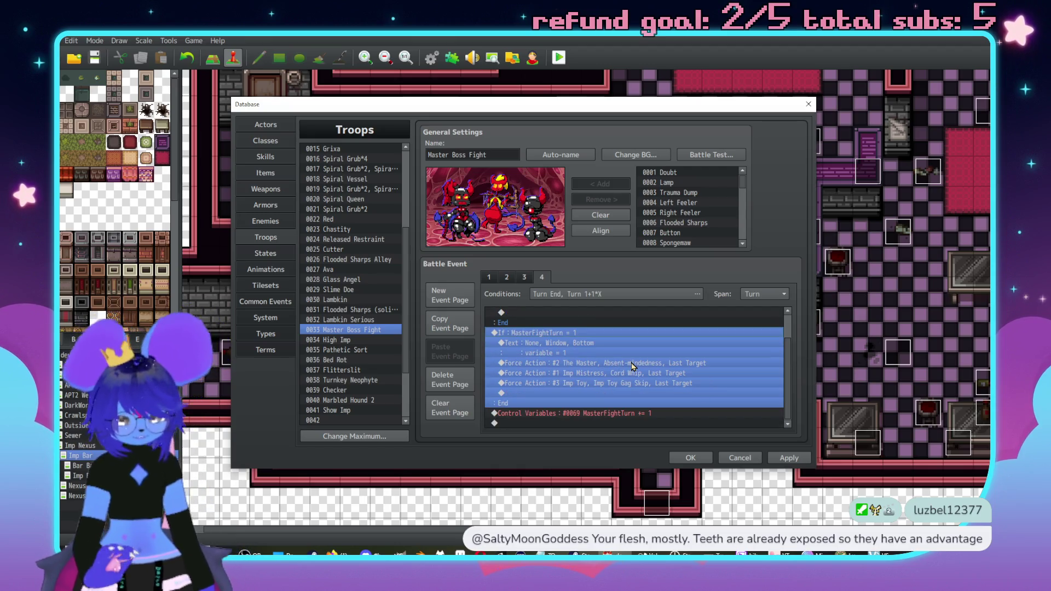
left_click(587, 414)
left_click(594, 343)
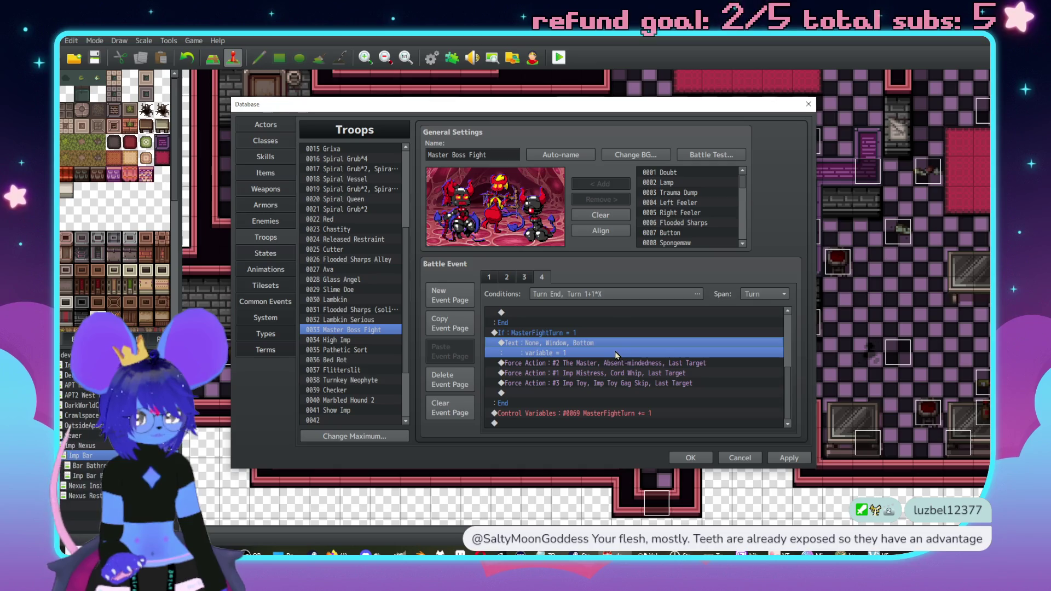
double_click(616, 355)
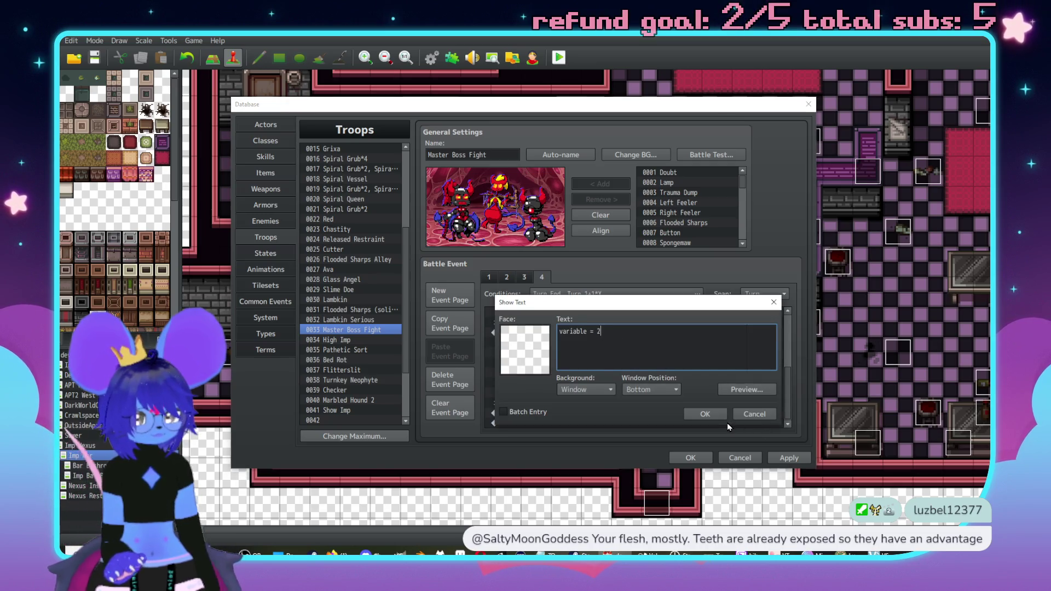
Confirm the edited message and review the MasterFightTurn branch condition
left_click(691, 414)
double_click(599, 354)
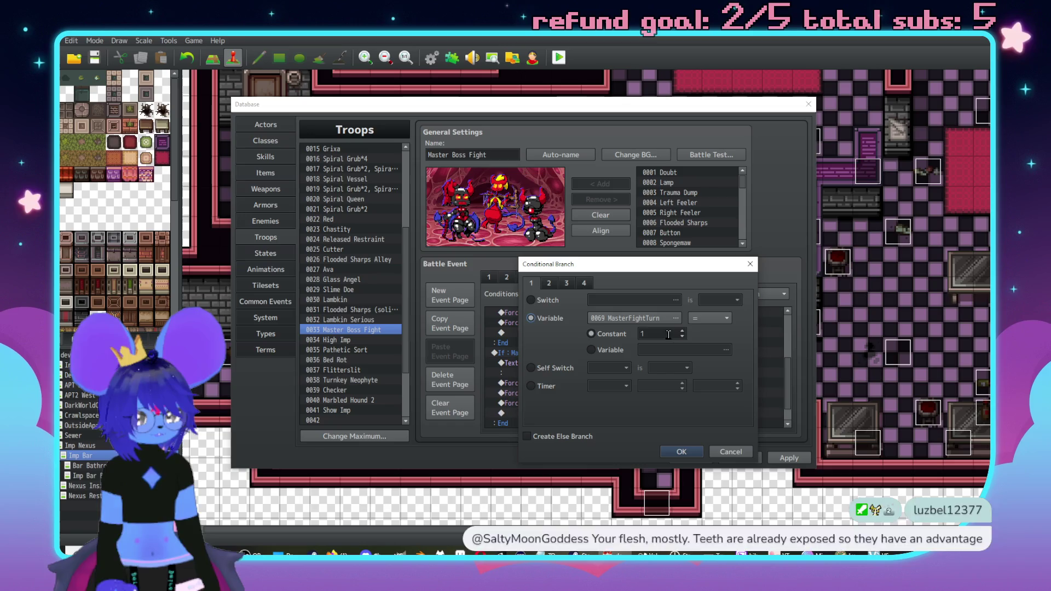
left_click(684, 454)
In the turn-2 branch, change The Master's forced skill to Attack
scroll(640, 367, "down", 2)
left_click(649, 403)
double_click(644, 400)
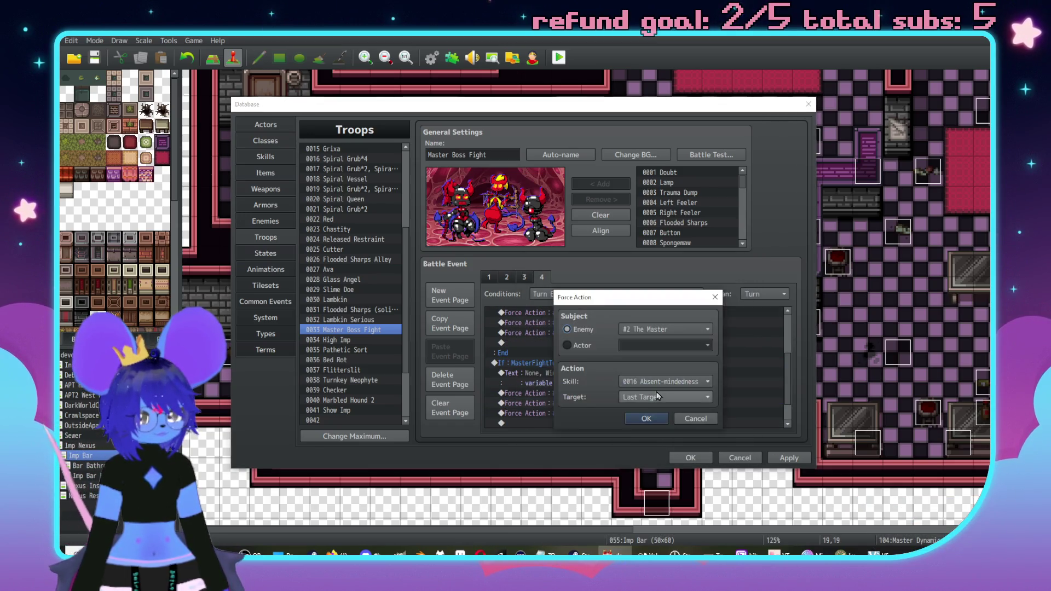
left_click(679, 383)
scroll(656, 321, "up", 5)
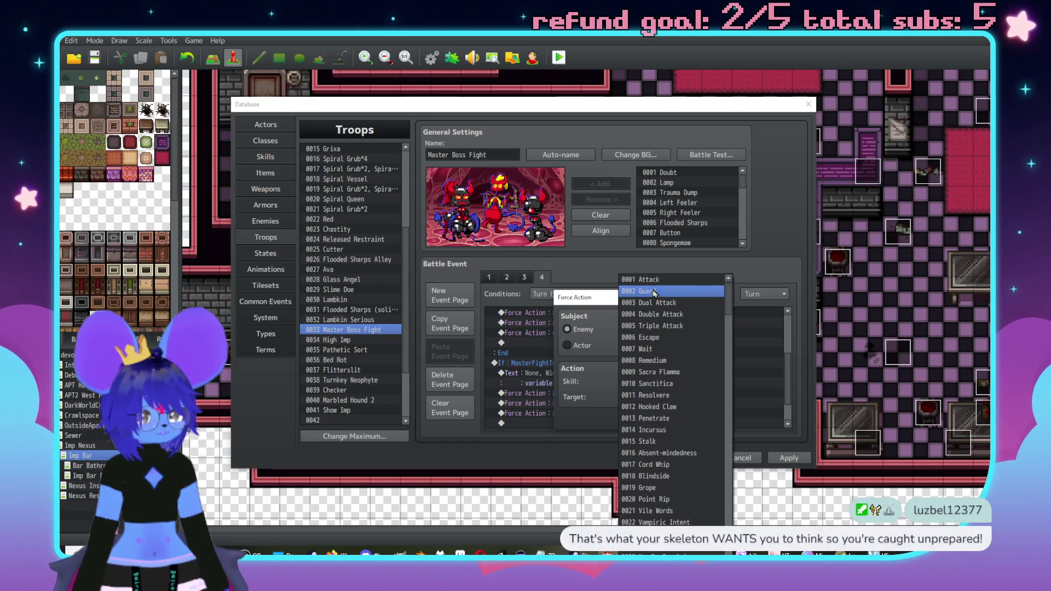
left_click(651, 280)
left_click(646, 418)
Change Imp Mistress's turn-2 forced skill from Cord Whip to Penetrate
double_click(632, 406)
left_click(659, 381)
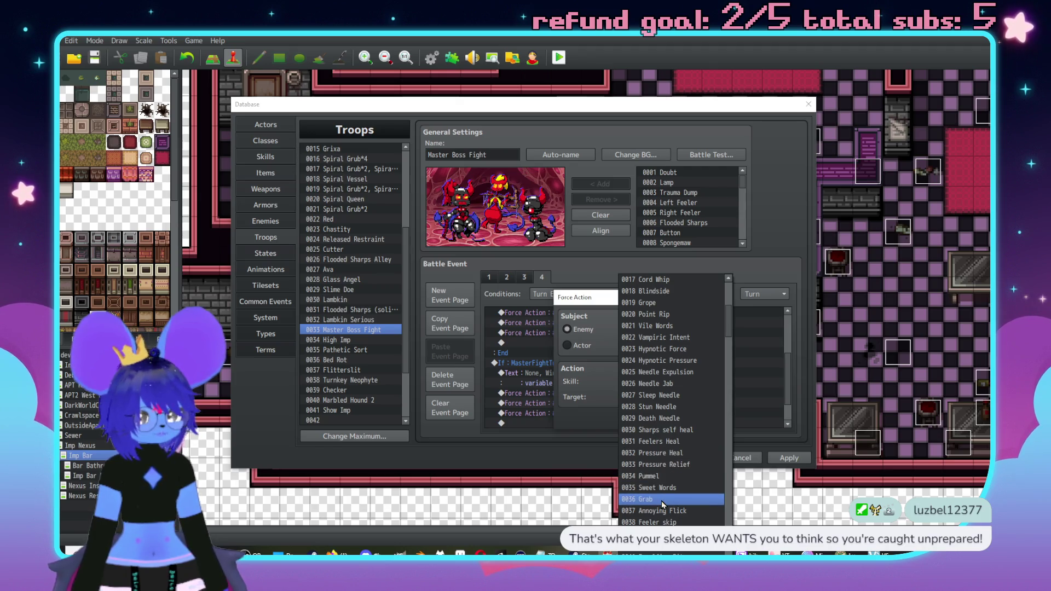
scroll(654, 406, "up", 5)
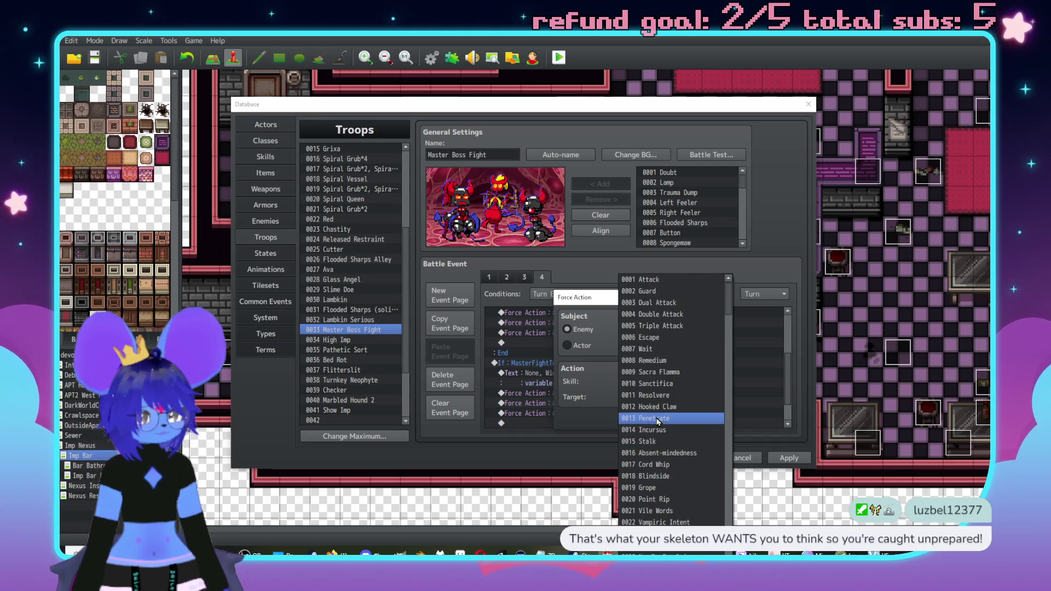
left_click(657, 419)
left_click(696, 422)
Set Imp Toy's turn-2 forced skill to Imp Toy Restraints Skip
left_click(607, 415)
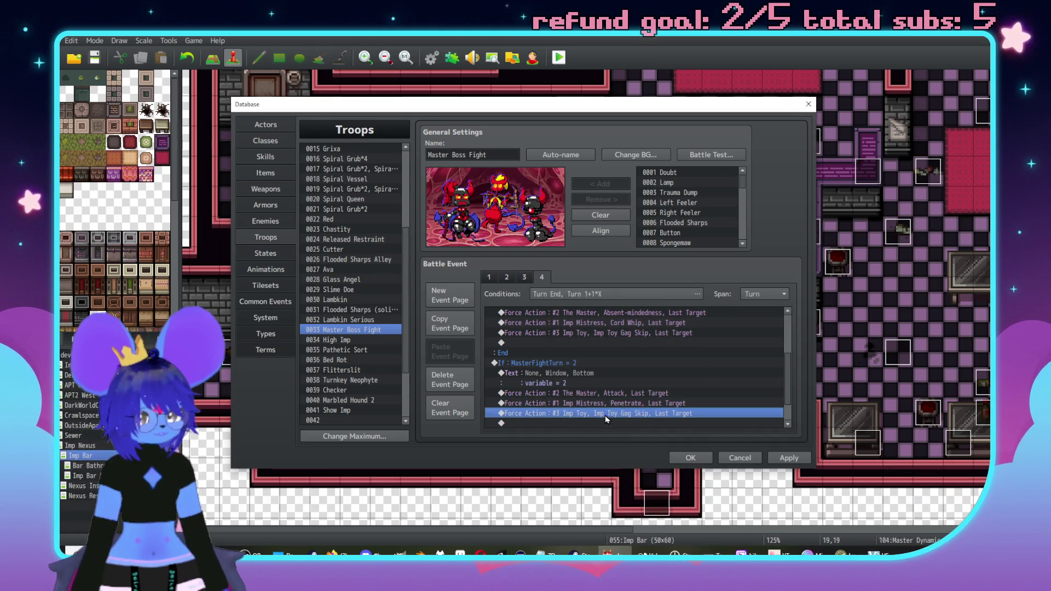
double_click(606, 415)
left_click(661, 383)
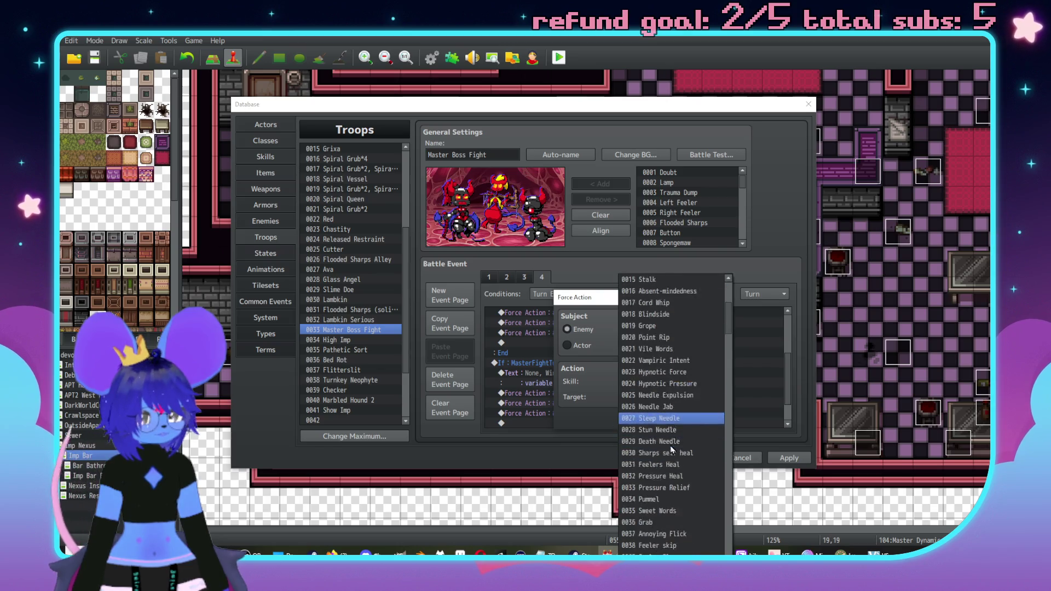
left_click_drag(728, 318, 723, 492)
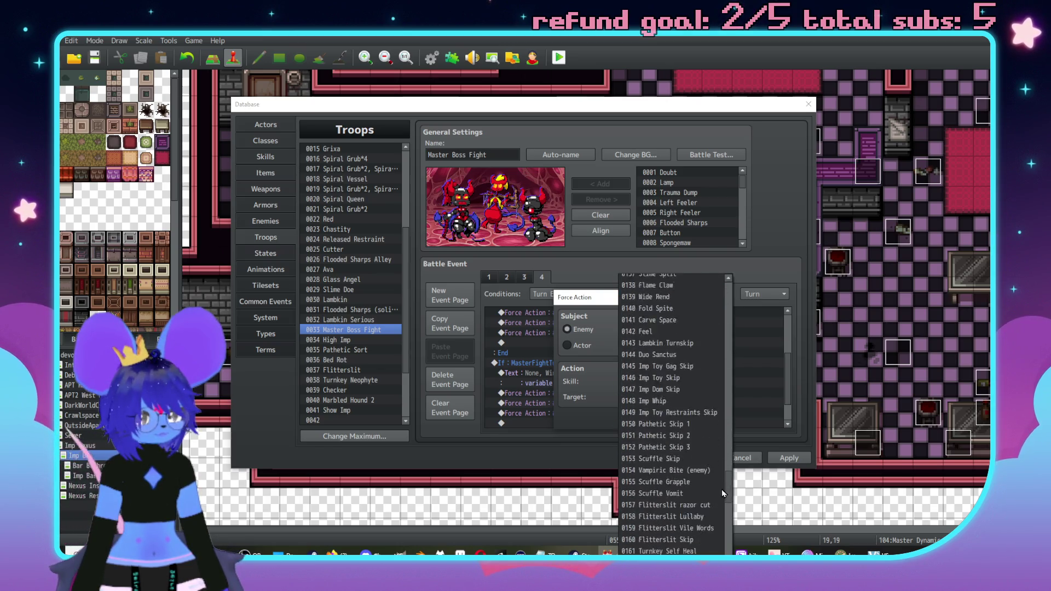
left_click(647, 420)
left_click(646, 420)
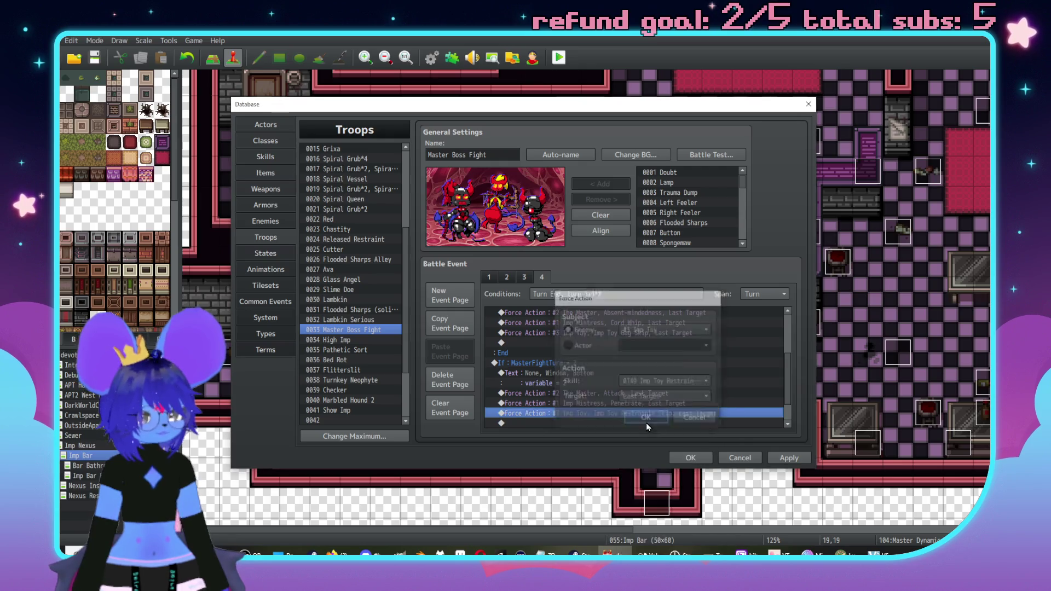
scroll(609, 407, "down", 1)
left_click(563, 336)
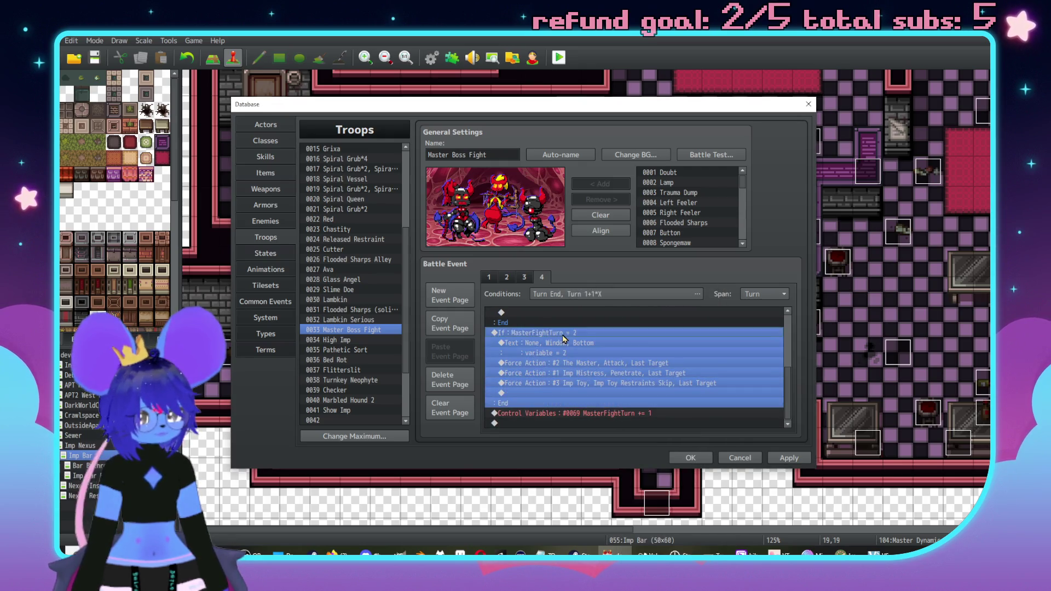
Paste a copy of the turn 2 branch below it and set its condition to turn 3
left_click(553, 423)
key("ctrl+v")
double_click(643, 366)
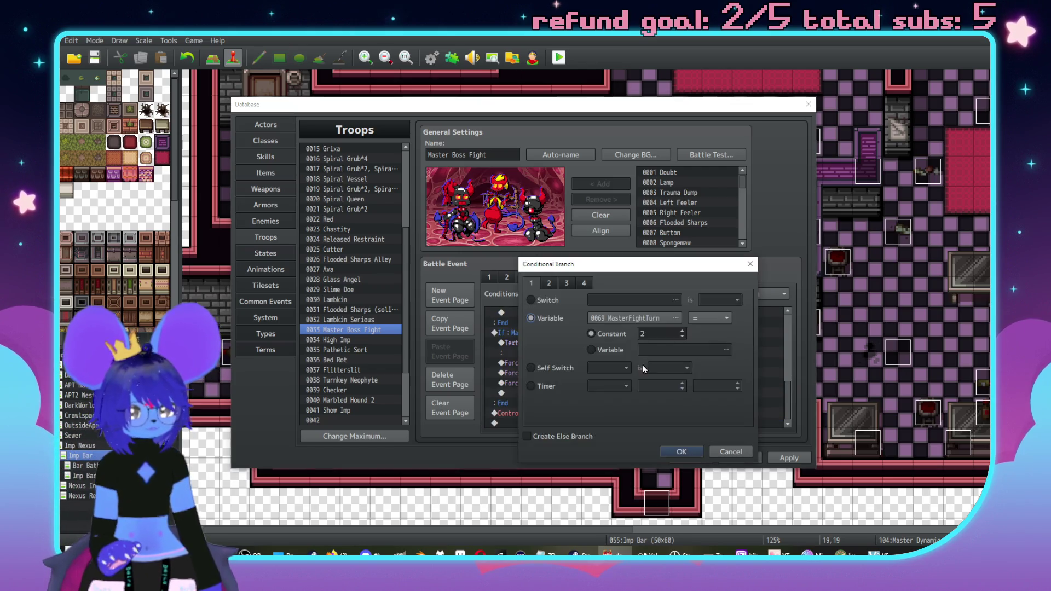
left_click(686, 449)
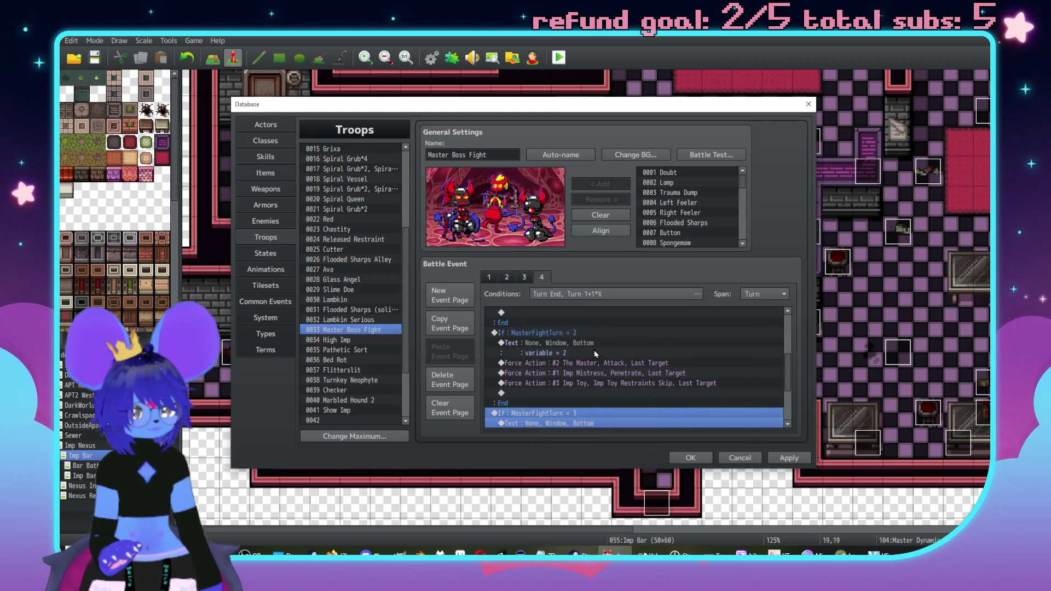
Keep Attack as the Master's forced action in the new turn 3 branch
left_click(619, 365)
double_click(654, 366)
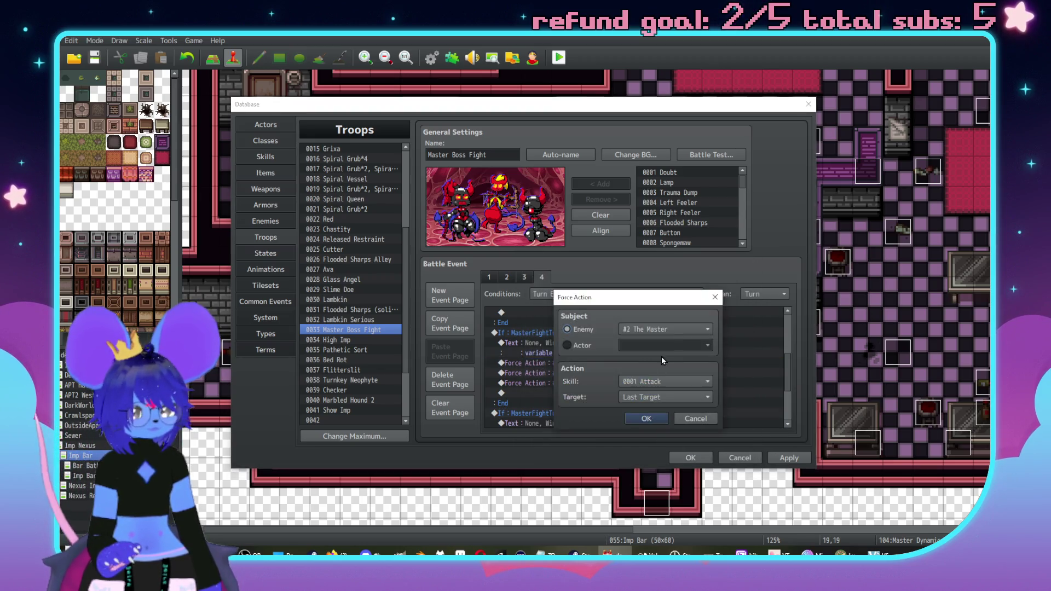
left_click(666, 381)
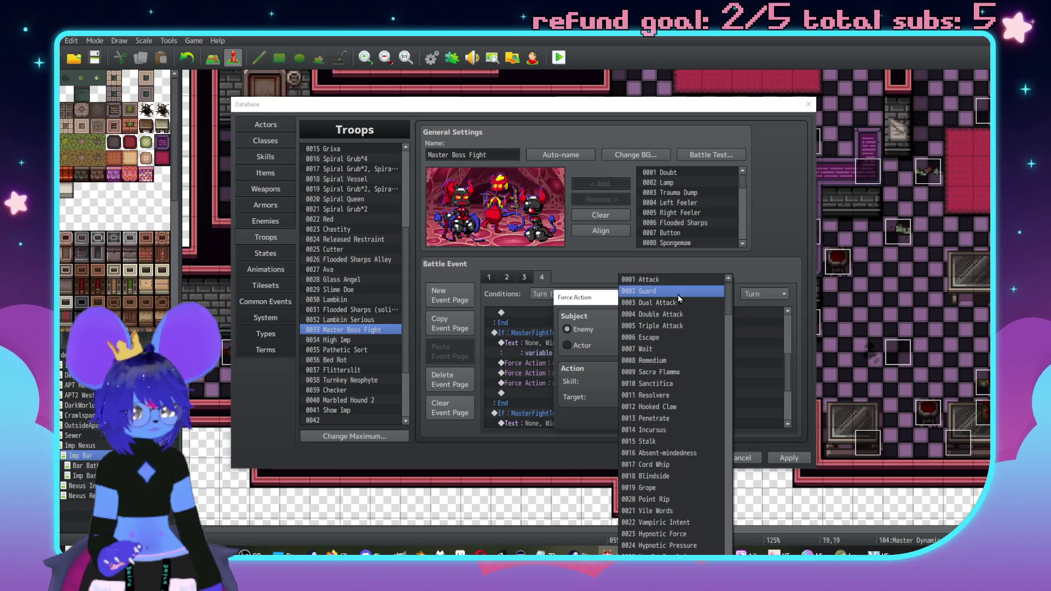
left_click(610, 305)
left_click(646, 418)
Compare the turn 1 and turn 3 branches and check the turn 3 condition
left_click(597, 334)
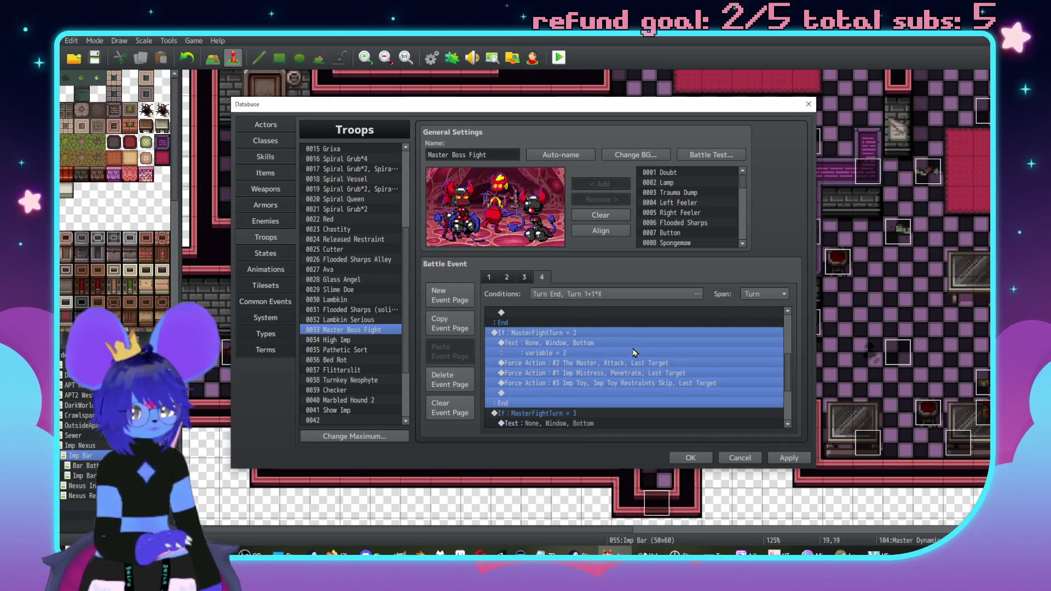
scroll(652, 370, "up", 5)
left_click(623, 363)
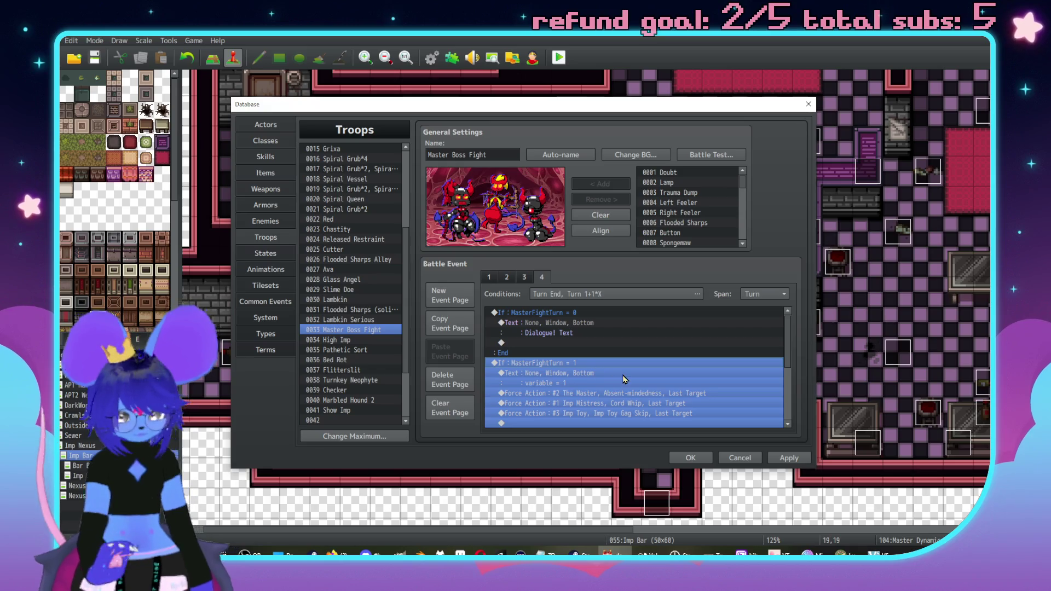
scroll(619, 373, "down", 3)
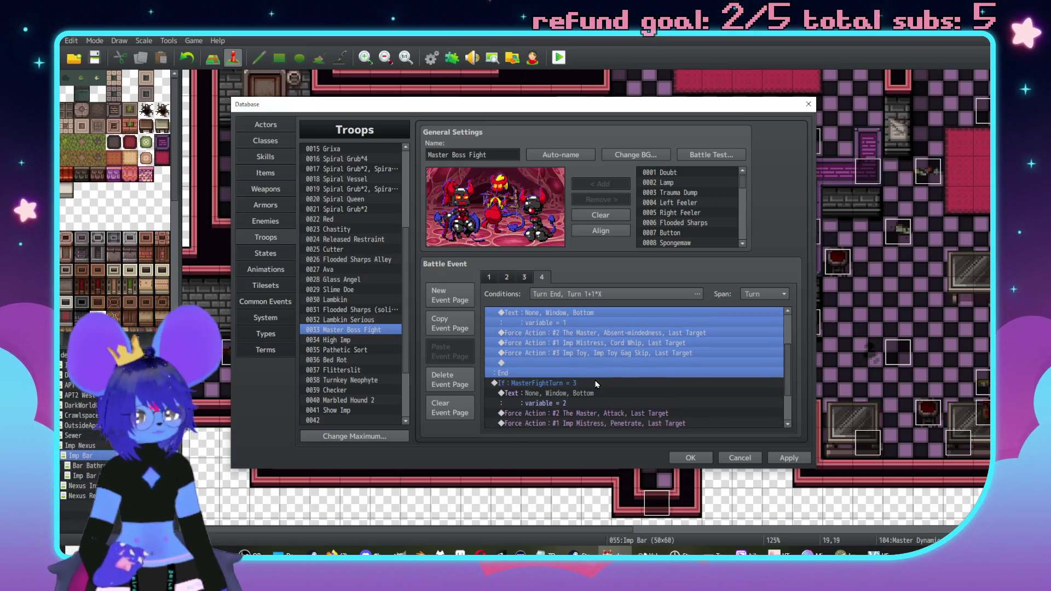
left_click(586, 377)
double_click(597, 382)
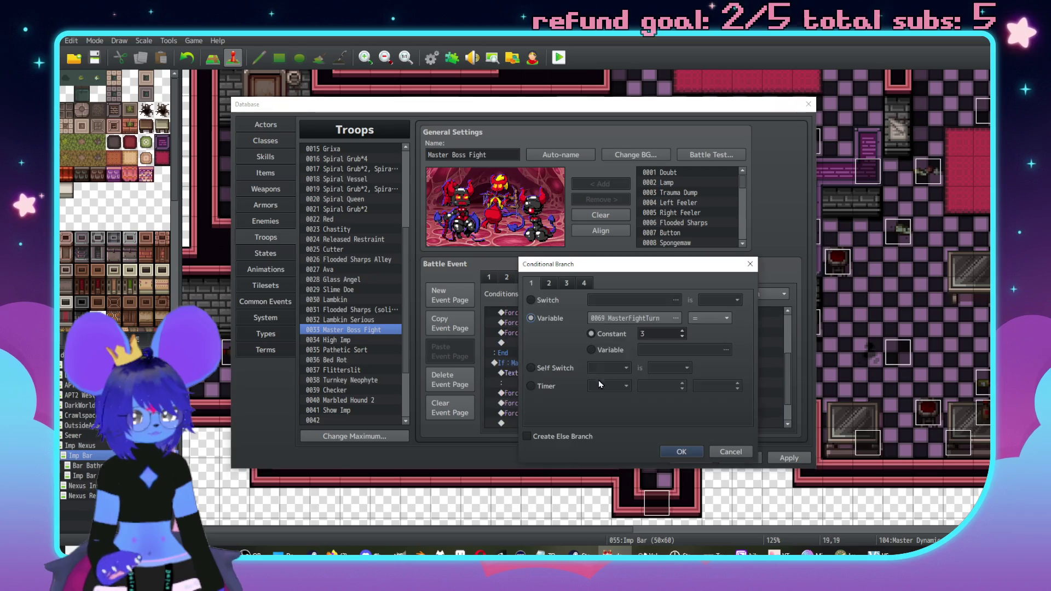
left_click(685, 451)
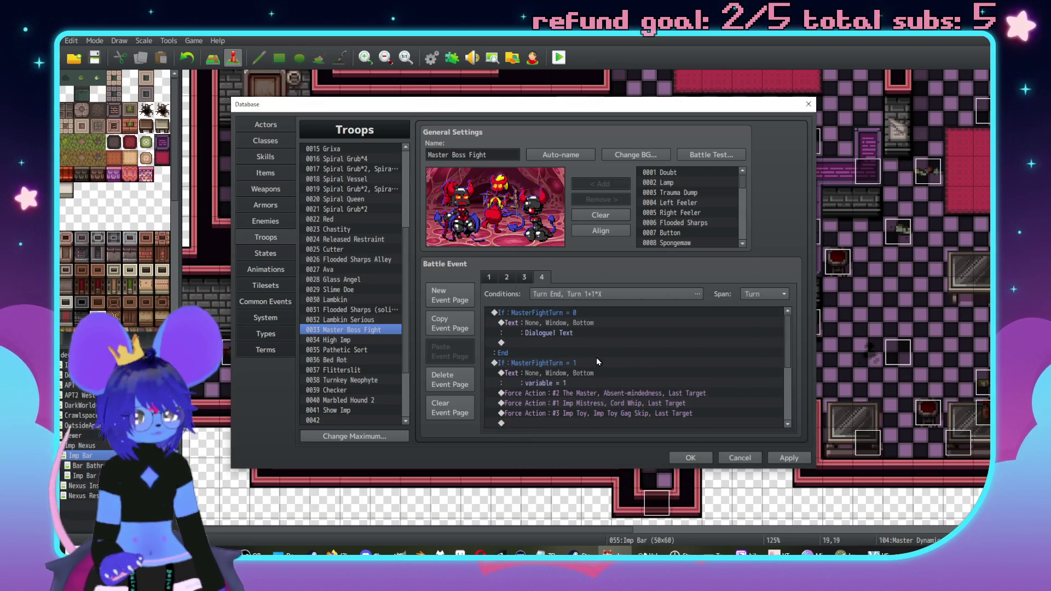
Change a branch condition's turn number to 2 and make its message read 'variable = 3'
left_click(587, 363)
scroll(585, 378, "down", 4)
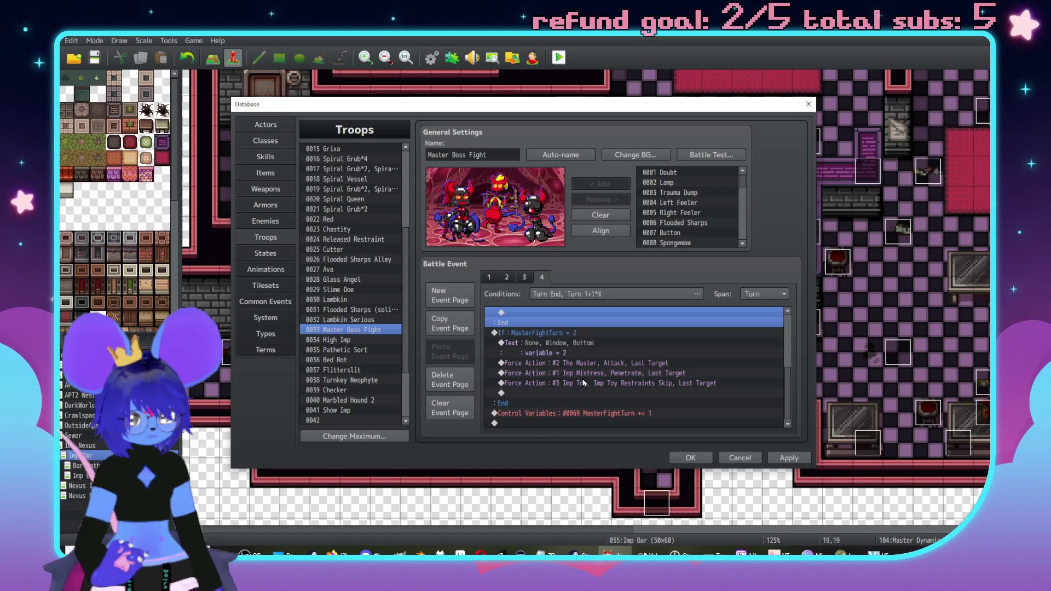
left_click(586, 413)
scroll(614, 404, "down", 1)
left_click(575, 334)
double_click(575, 334)
double_click(662, 333)
type("2")
left_click(681, 452)
double_click(649, 345)
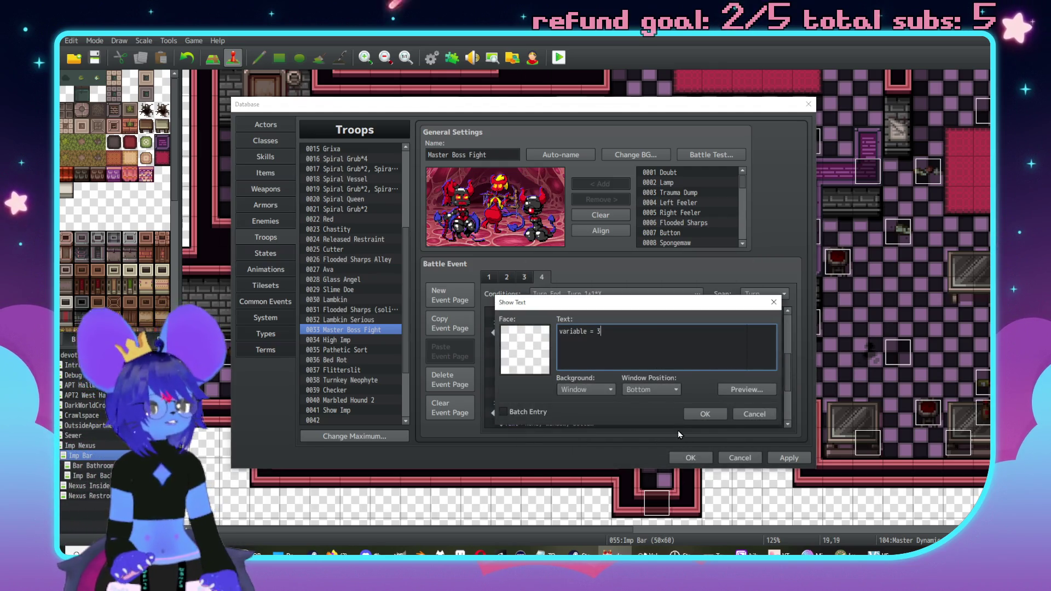
left_click(704, 414)
Open the Battle Test setup and inspect the second party slot's actor options
left_click(710, 155)
left_click(424, 212)
left_click(431, 237)
Leave the second slot empty, review the remaining party slots, and start the test battle
left_click(431, 248)
left_click(442, 211)
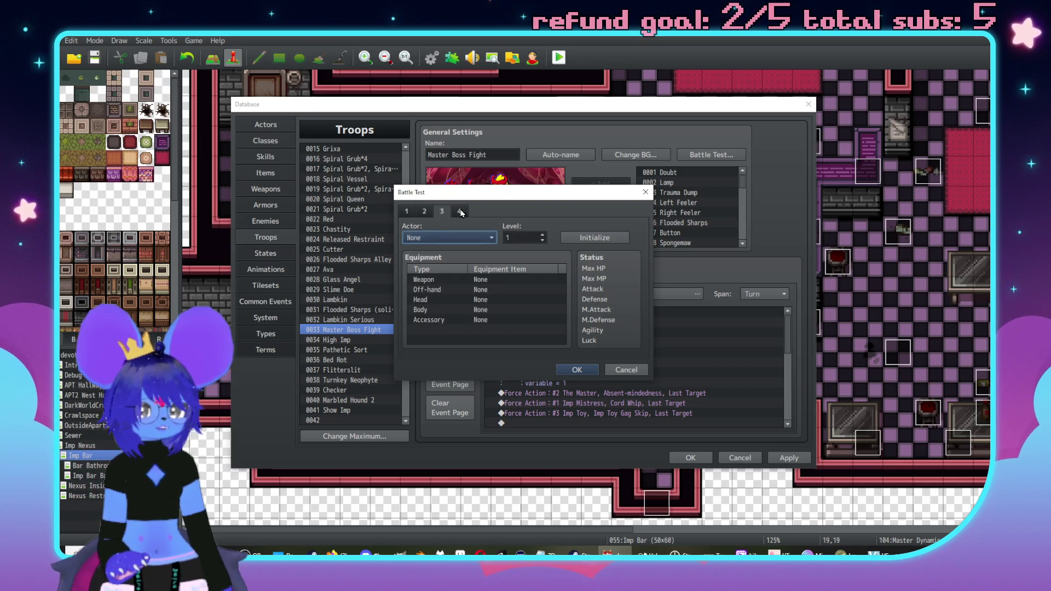
left_click(460, 212)
left_click(407, 212)
left_click(577, 370)
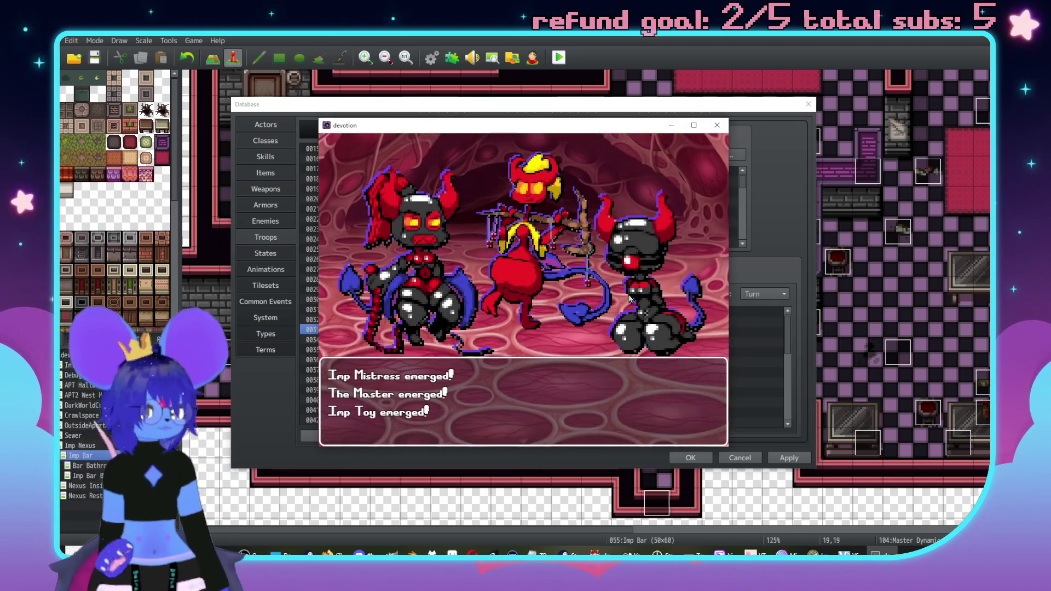
Play through the turns showing 'Dialogue! Text' and 'variable = 1', then close and apply the changes
key("Return")
key("Return")
key("Return")
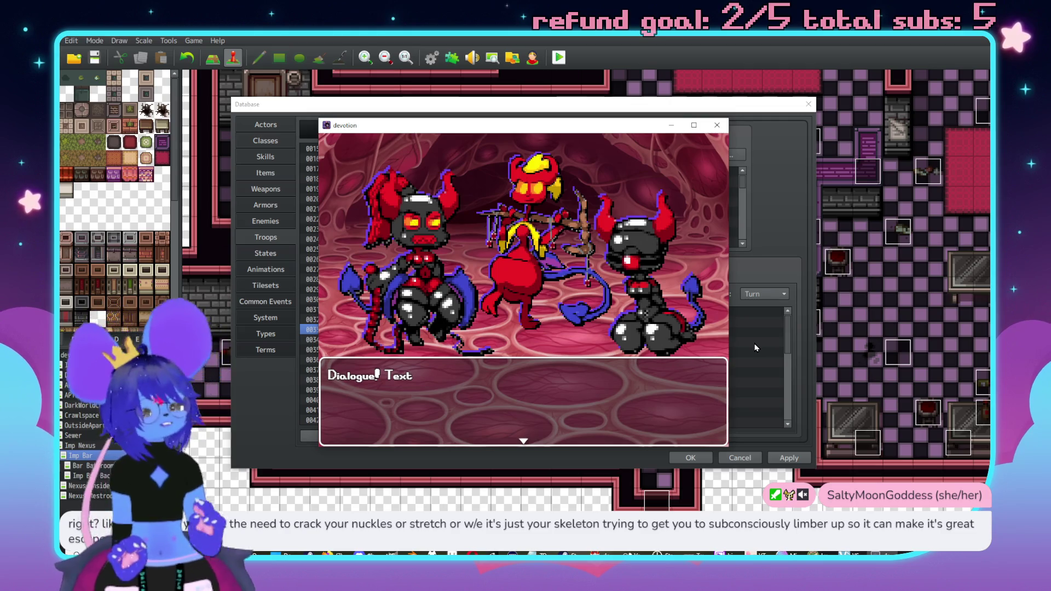
key("Return")
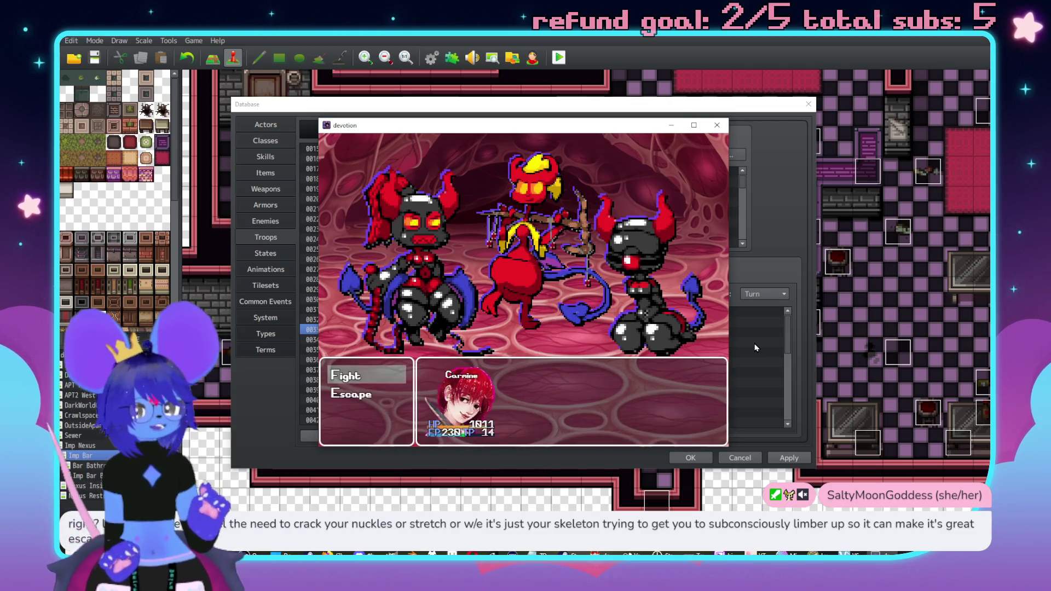
key("Return")
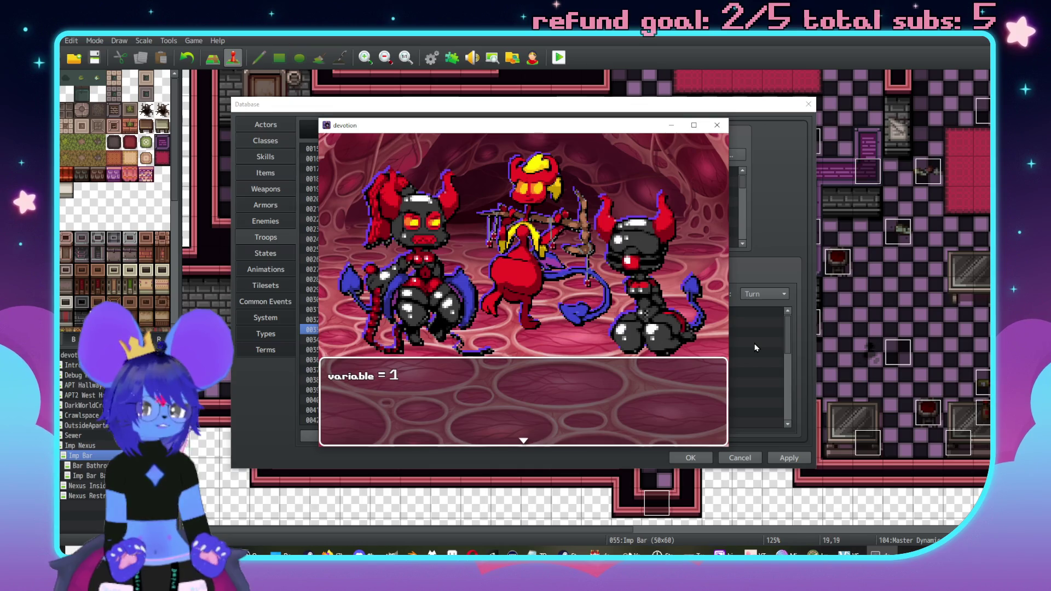
key("Return")
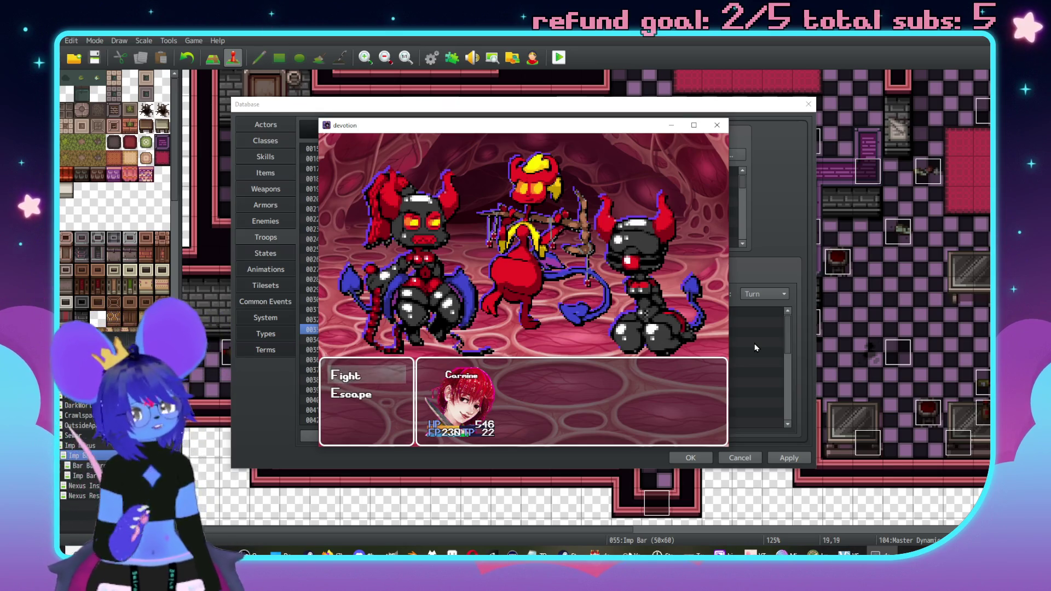
key("Return")
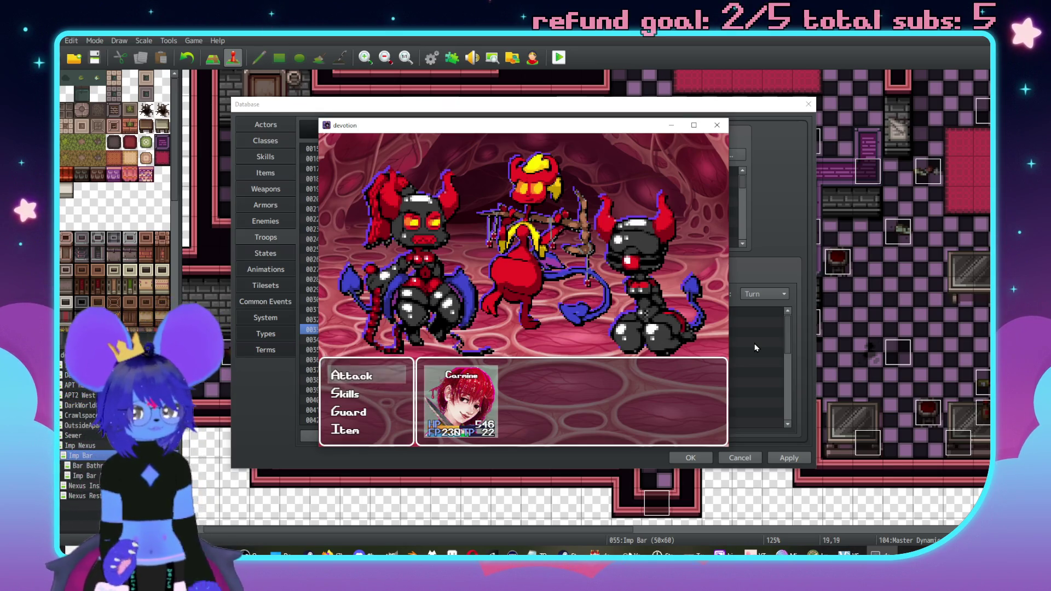
key("Return")
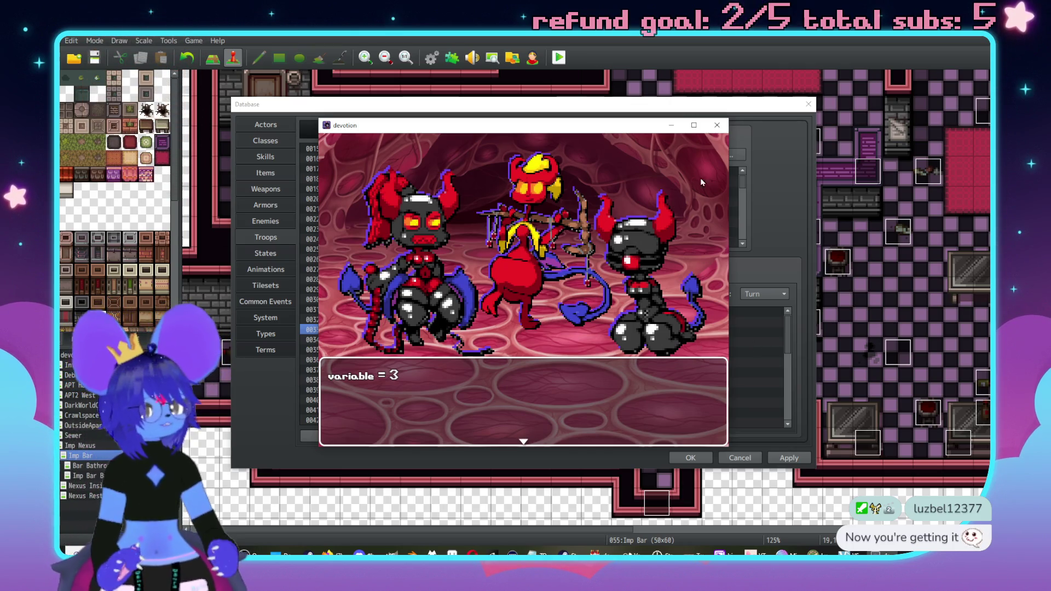
left_click(716, 126)
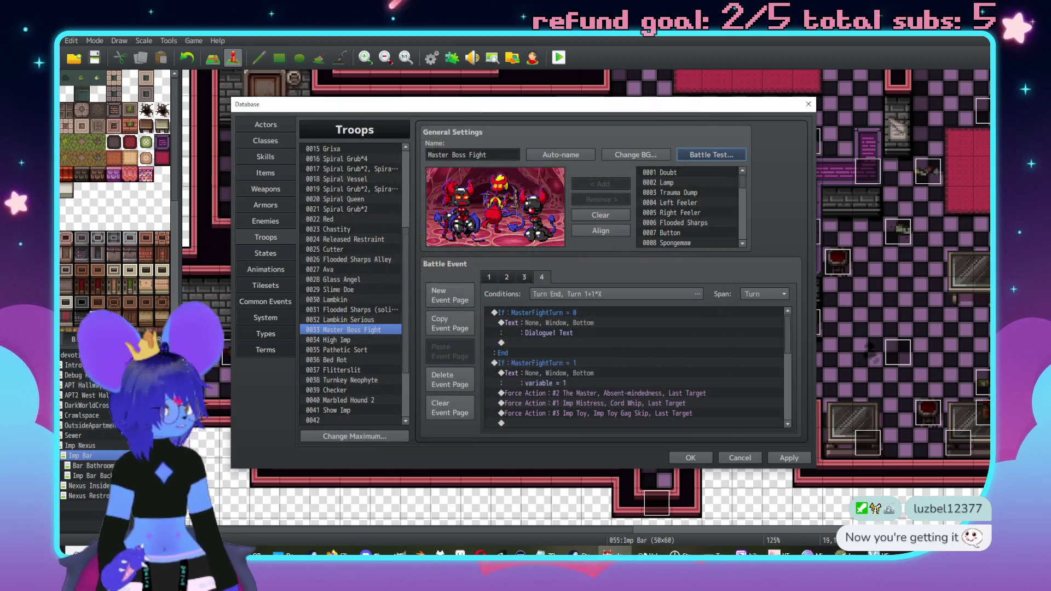
left_click(788, 458)
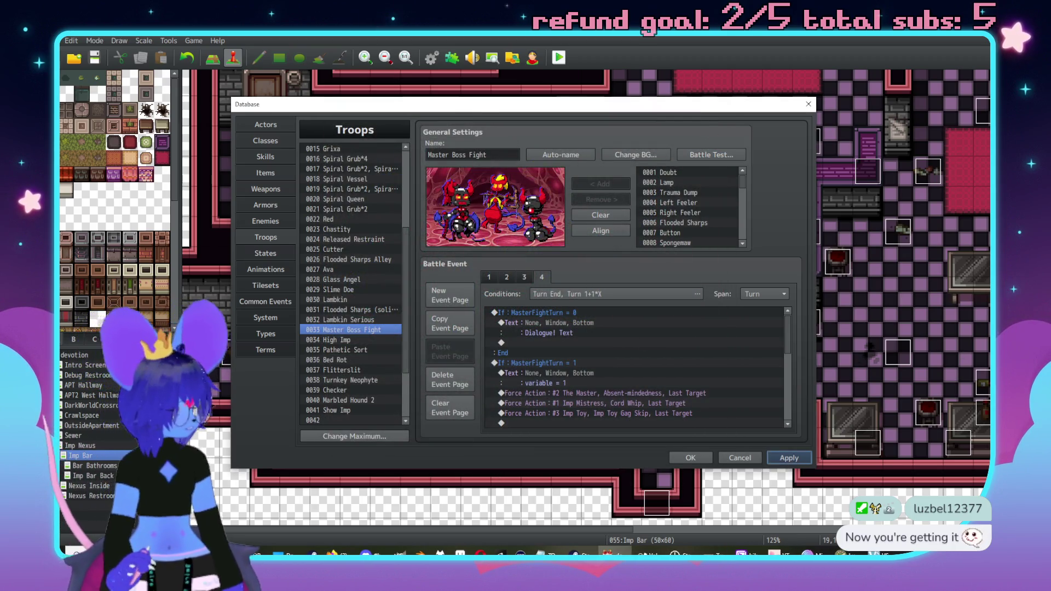